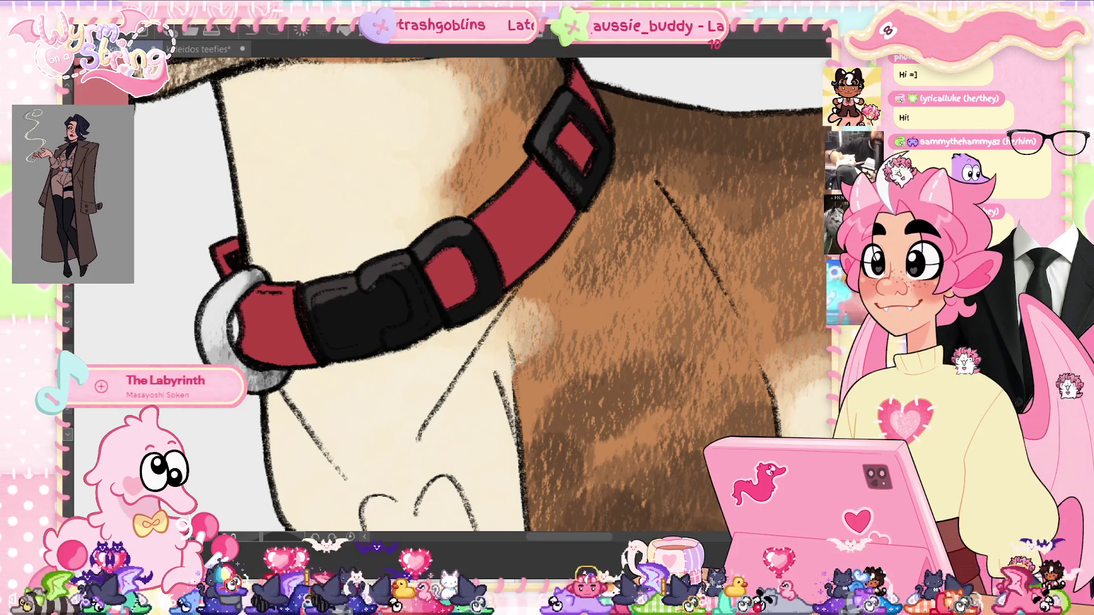
- Fit the whole dog drawing in the window, then zoom back in to paint
key(ctrl+0)
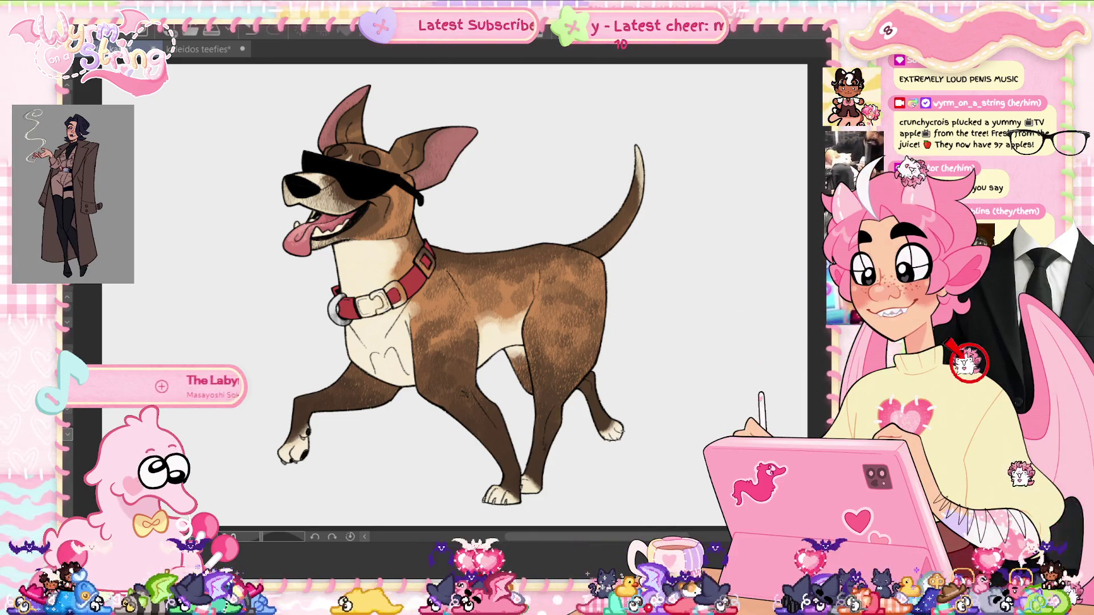
scroll(391, 286, up, 5)
- Zoom in on the collar to paint its buckle and loops black
scroll(408, 290, up, 2)
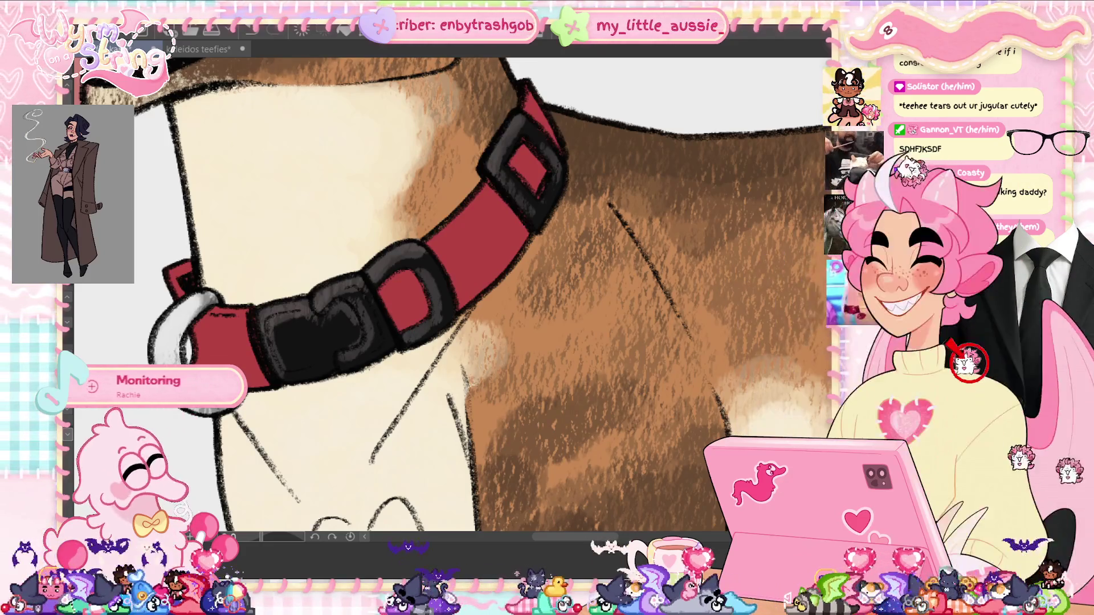
- Sample the collar's red as the painting colour and fit the whole dog in view
scroll(437, 288, up, 2)
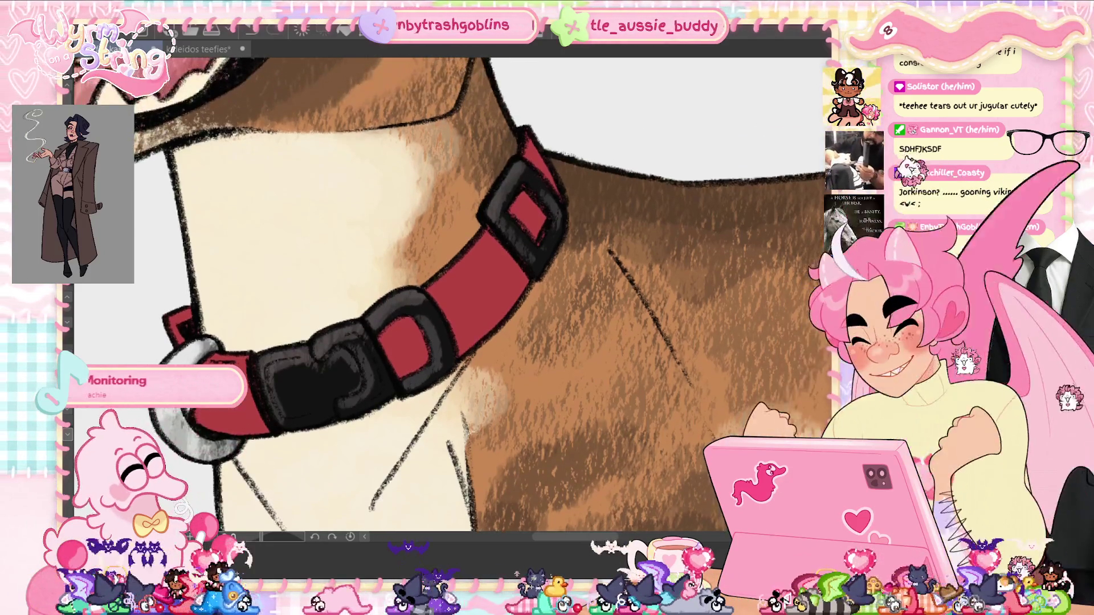
alt+click(465, 302)
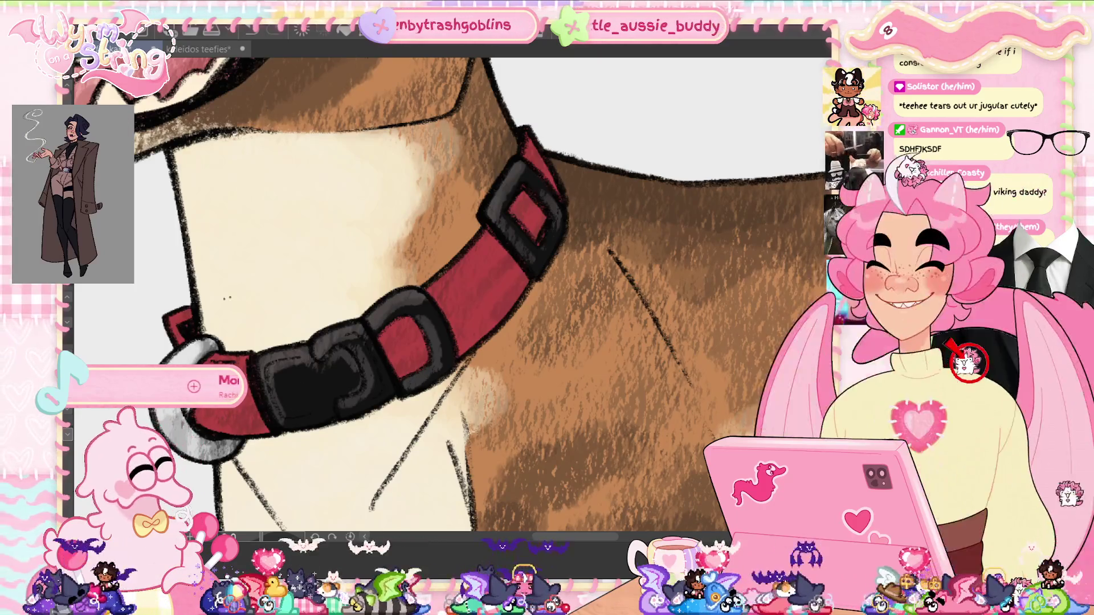
key(ctrl+0)
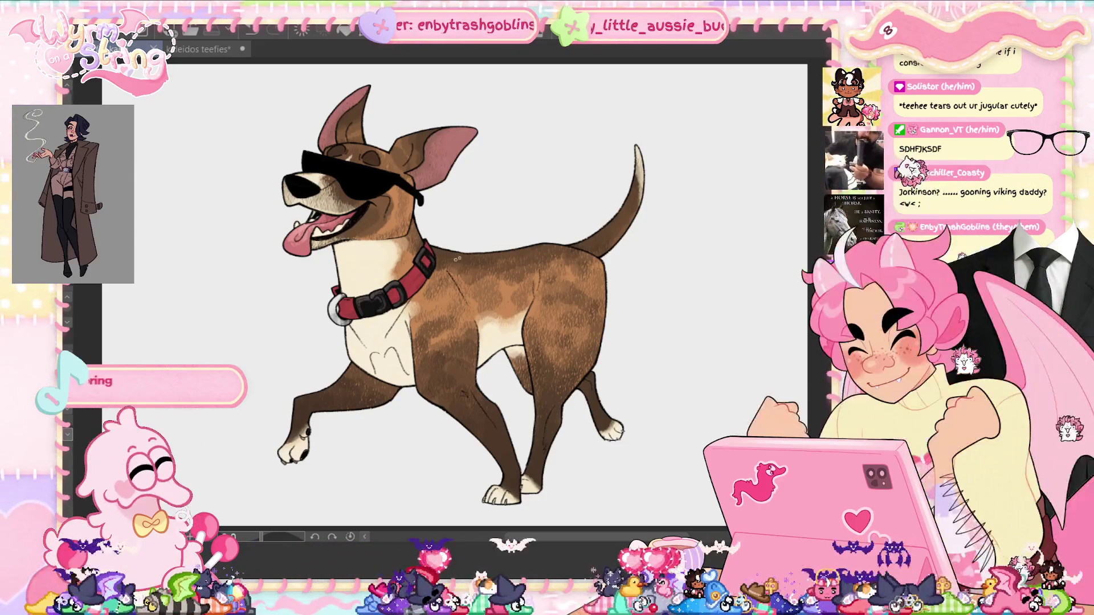
- Shade two claws on the front paw darker, then fit the whole dog in view
scroll(457, 259, up, 4)
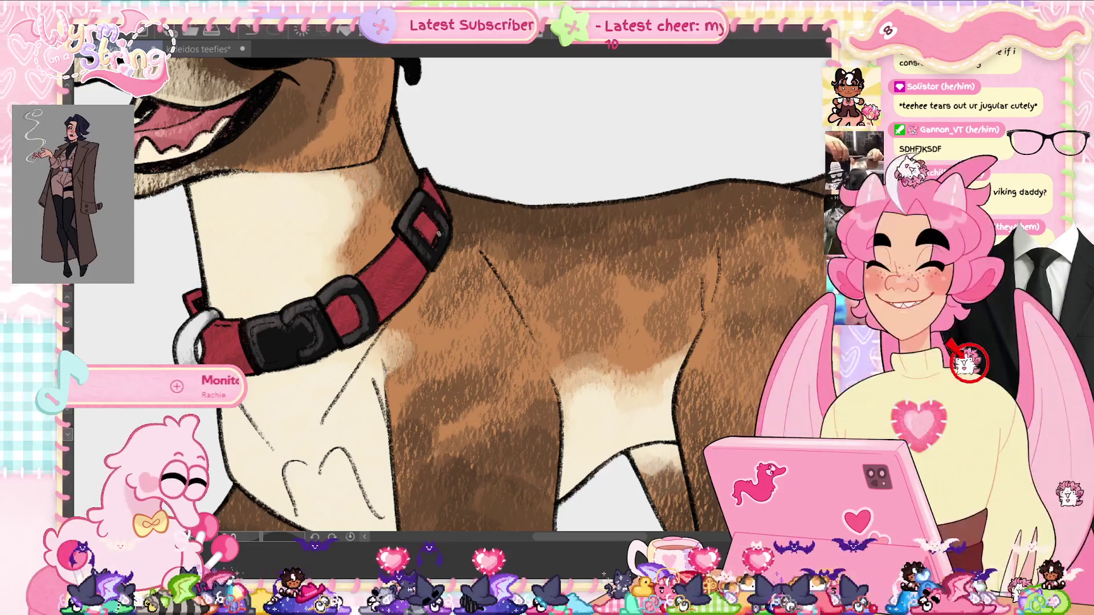
key(ctrl+0)
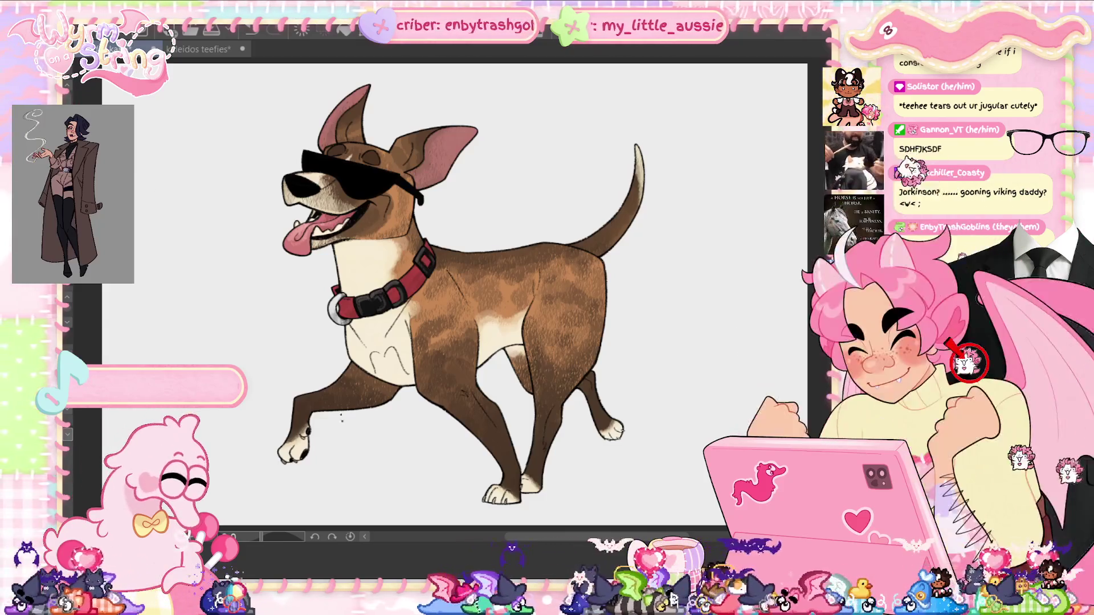
scroll(279, 453, up, 6)
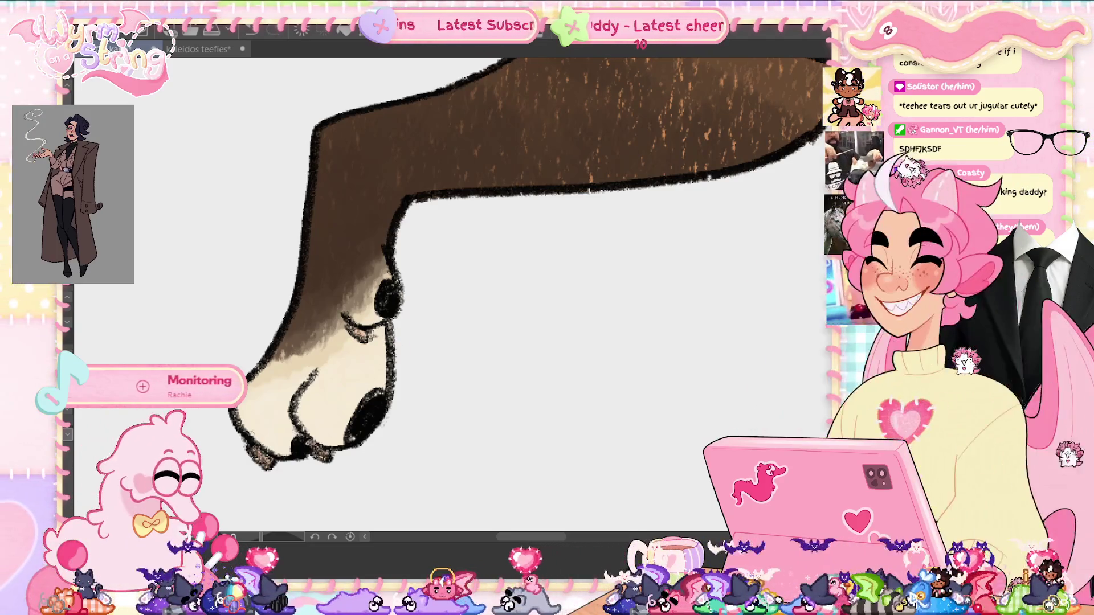
scroll(430, 378, up, 5)
scroll(588, 275, down, 5)
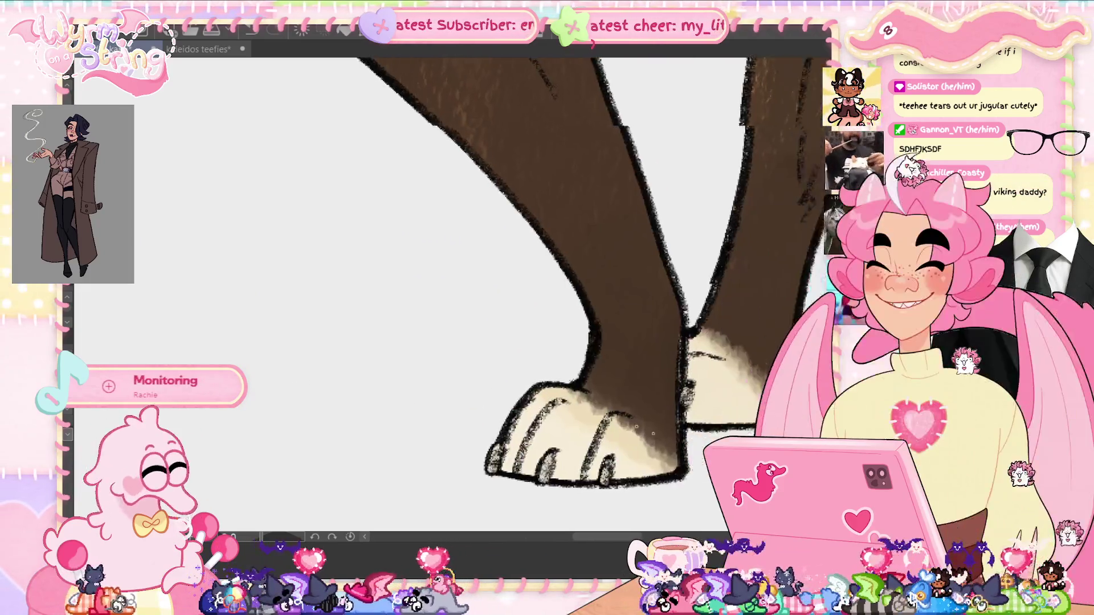
drag(426, 358, 416, 389)
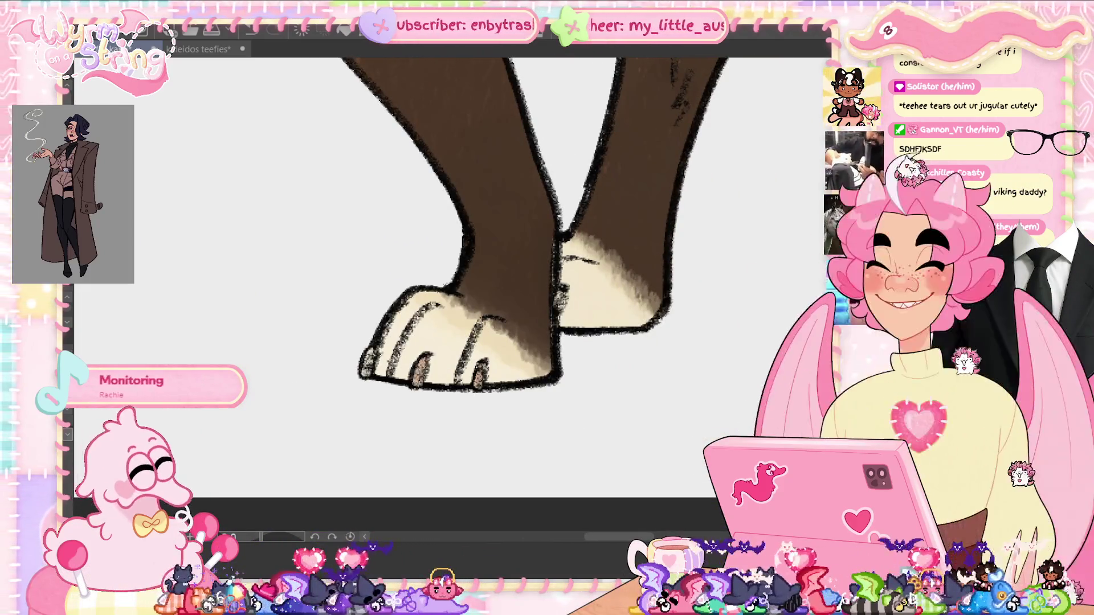
drag(373, 349, 362, 376)
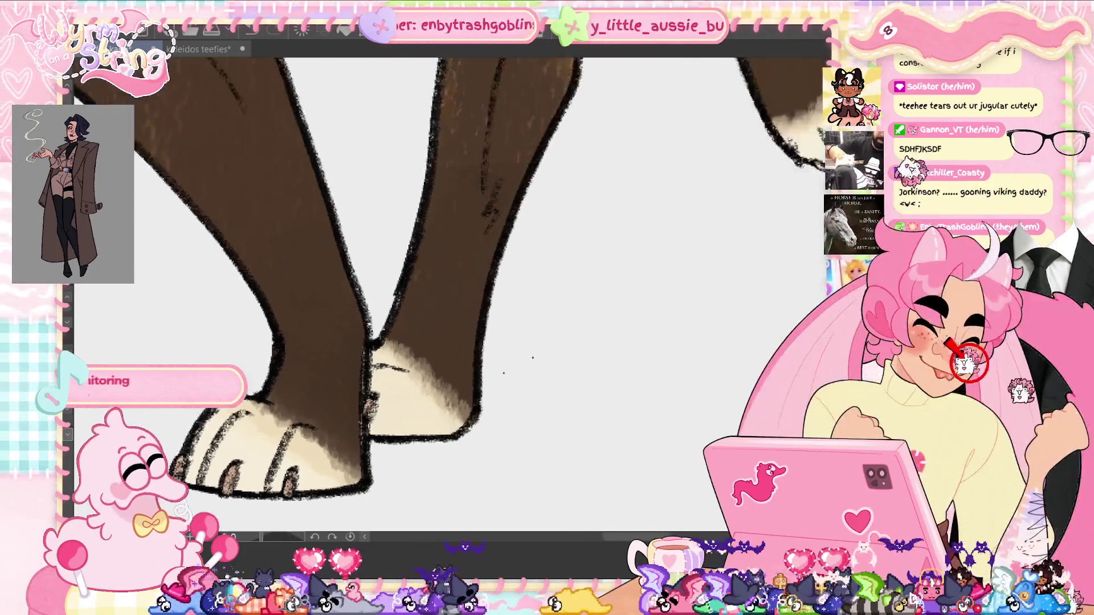
scroll(399, 296, up, 3)
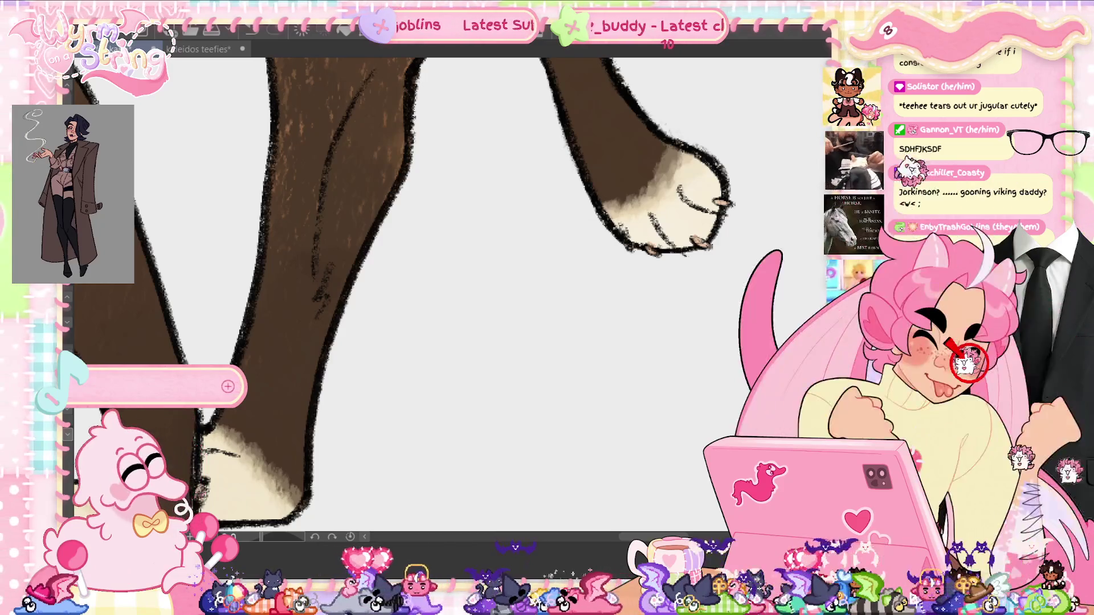
key(ctrl+0)
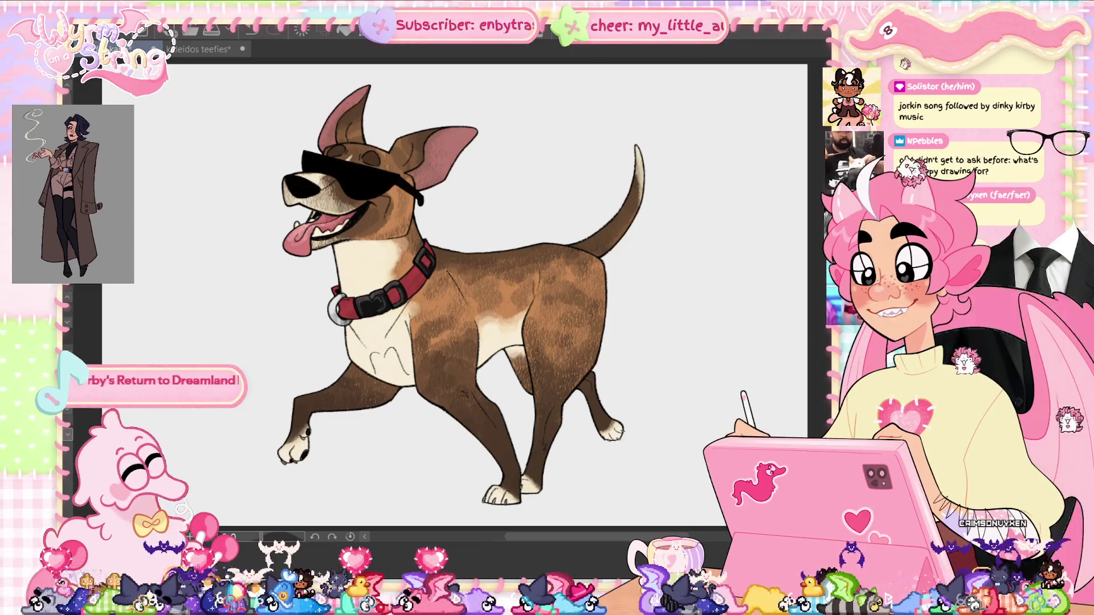
- Brush brown over the cream patch between the dog's legs, then view the whole dog
scroll(501, 365, up, 5)
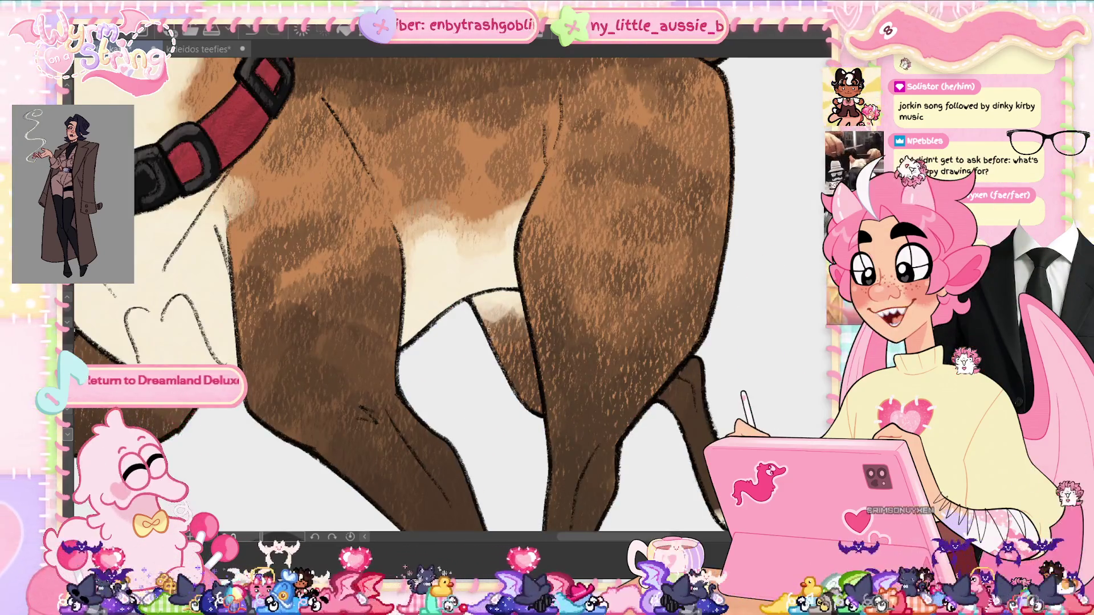
mouse_move(499, 333)
mouse_down()
mouse_move(484, 299)
mouse_move(493, 299)
mouse_move(498, 308)
mouse_move(475, 311)
mouse_up()
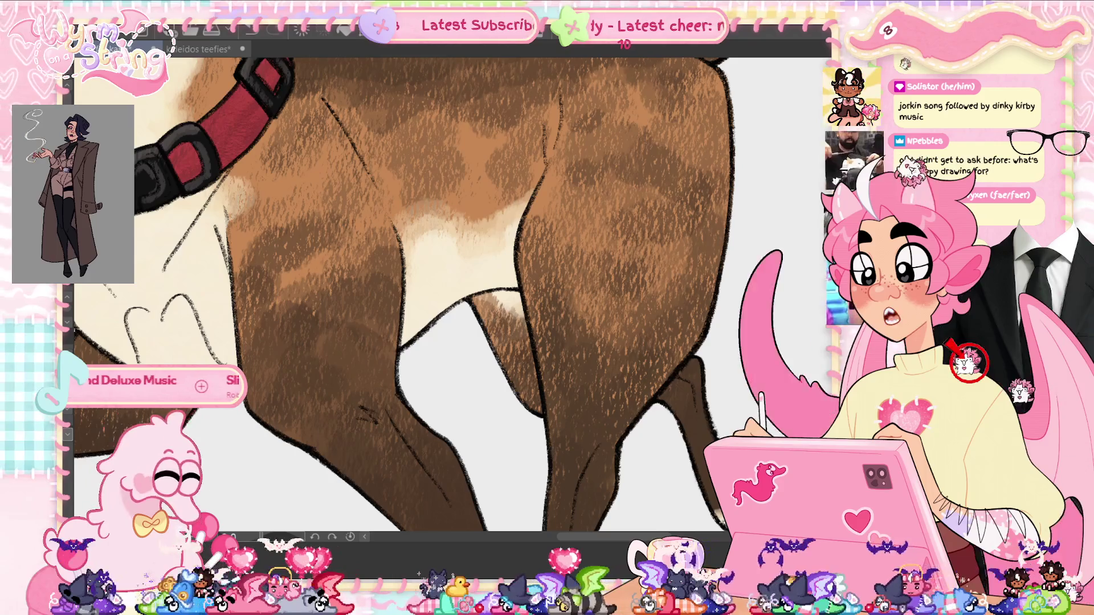
key(ctrl+0)
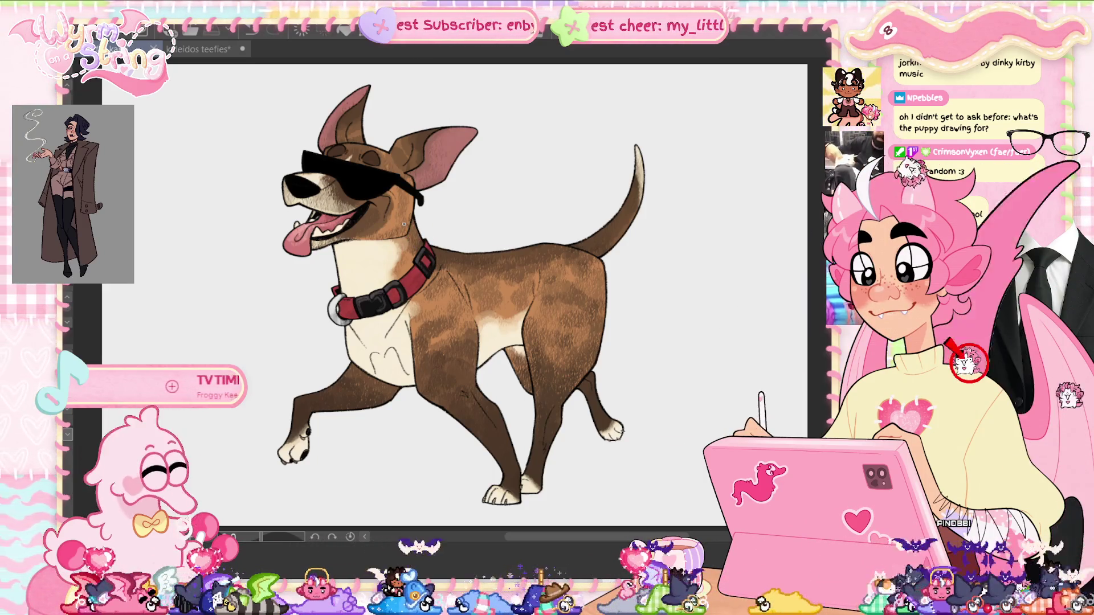
scroll(404, 224, up, 5)
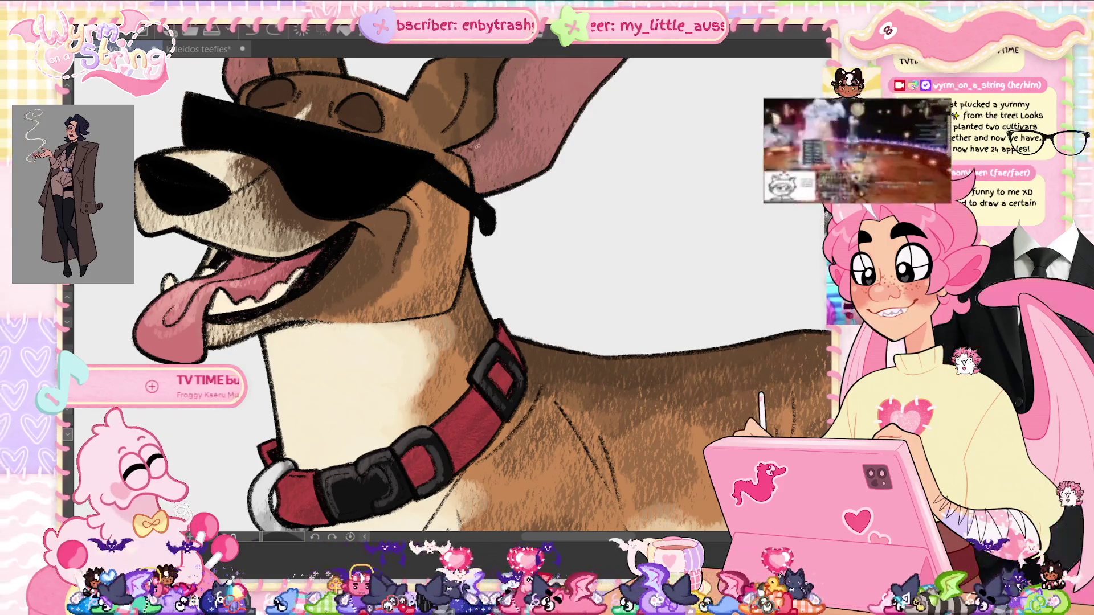
scroll(521, 210, down, 2)
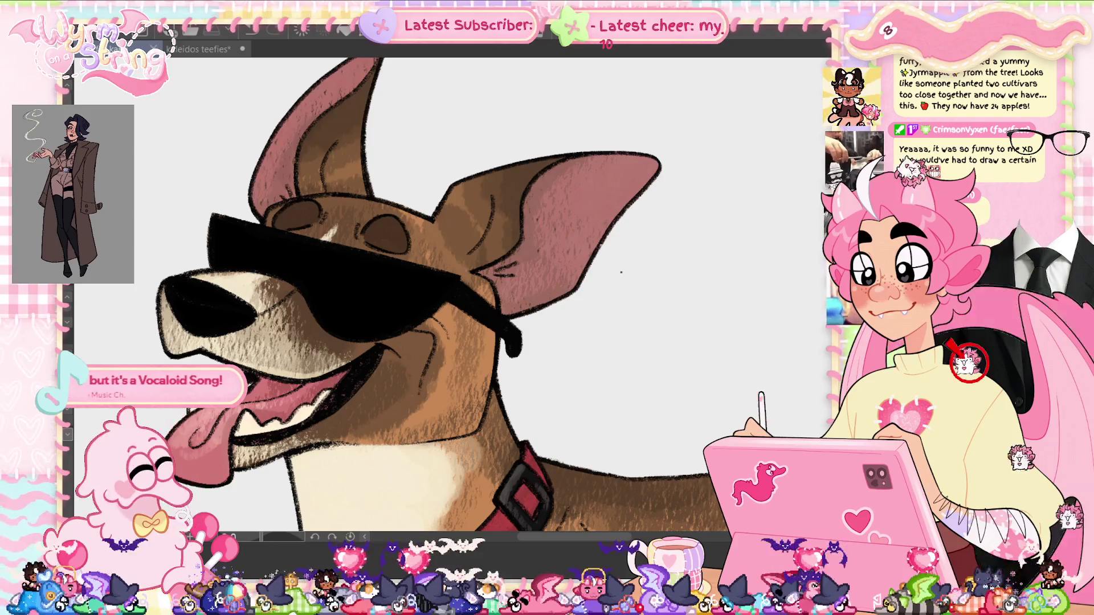
- Draw a curved detail line in the right ear, redrawn once, plus a small mark in the left ear
drag(566, 199, 518, 264)
key(ctrl+z)
mouse_move(570, 206)
mouse_down()
mouse_move(530, 265)
mouse_move(566, 195)
mouse_up()
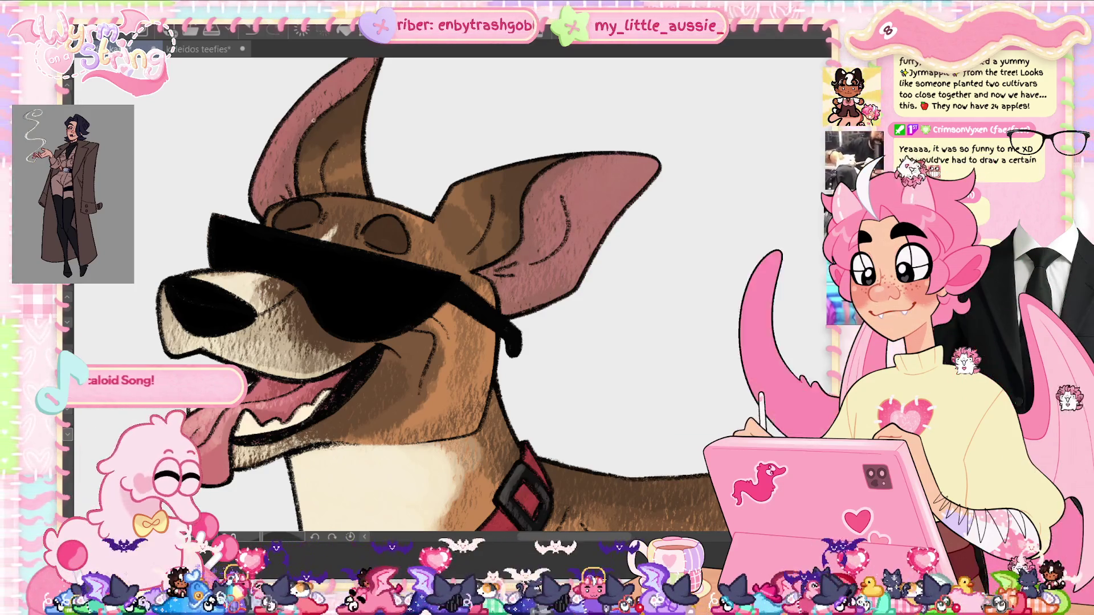
drag(315, 120, 278, 172)
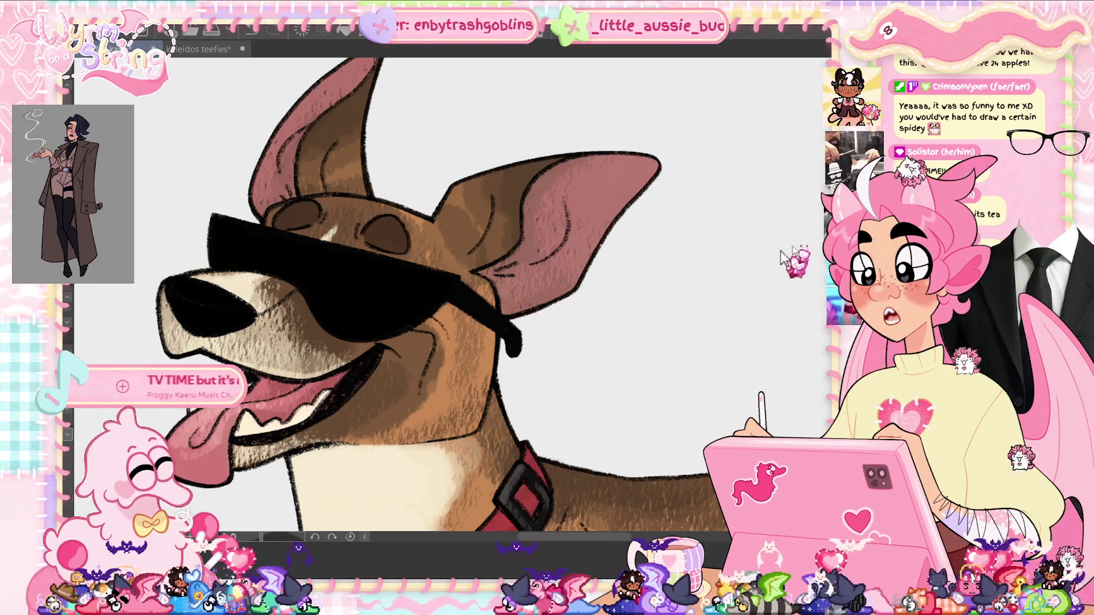
key(ctrl+0)
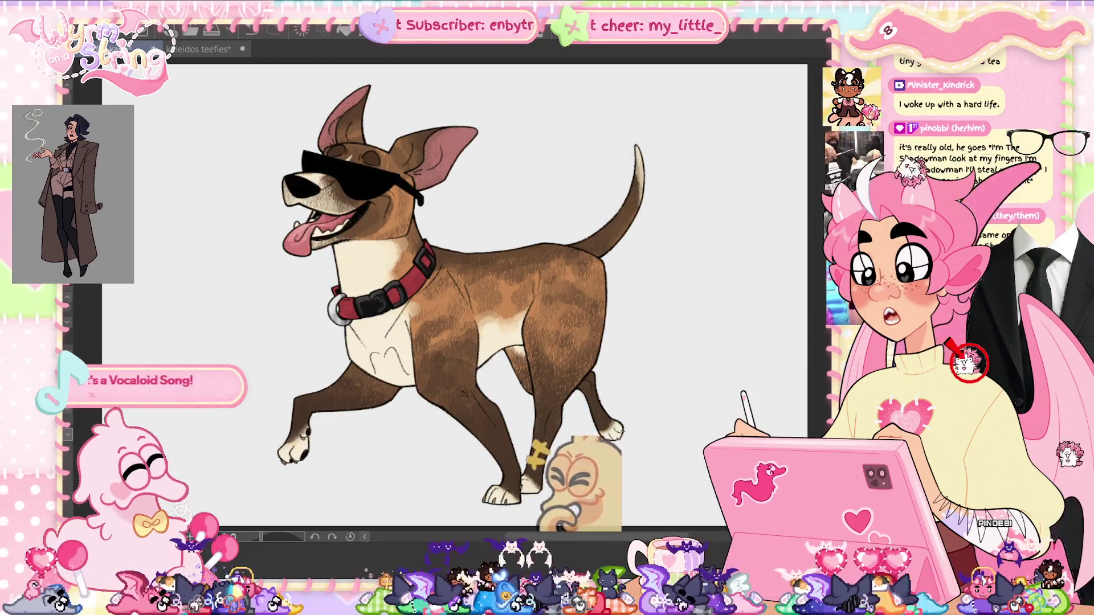
- Compare the dog with and without its red collar and pink ear and tongue colouring, then speckle the ear tip darker
key(ctrl+z)
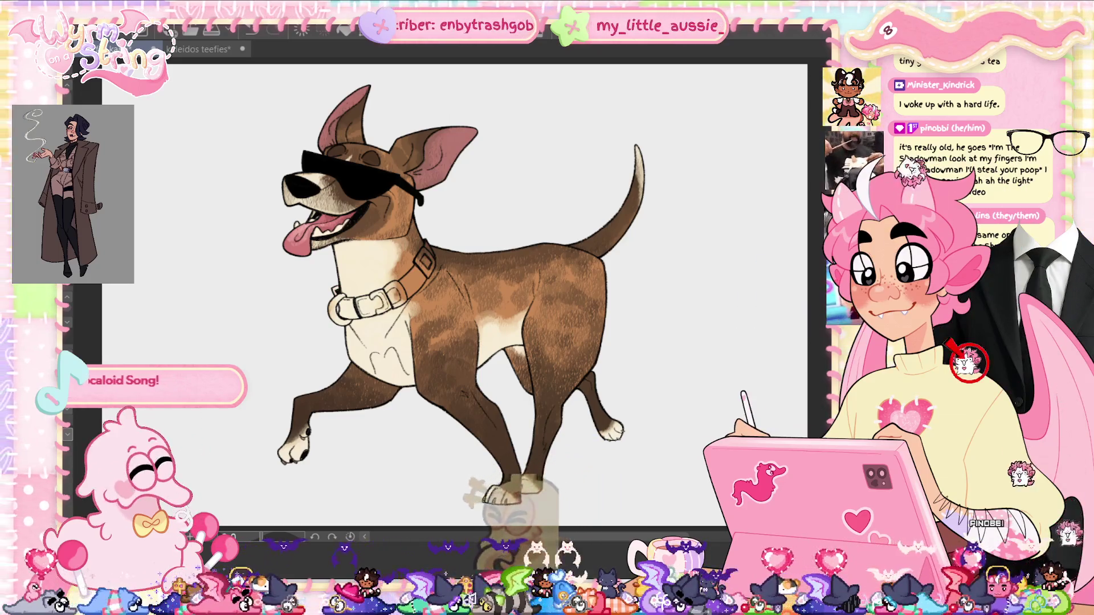
key(ctrl+y)
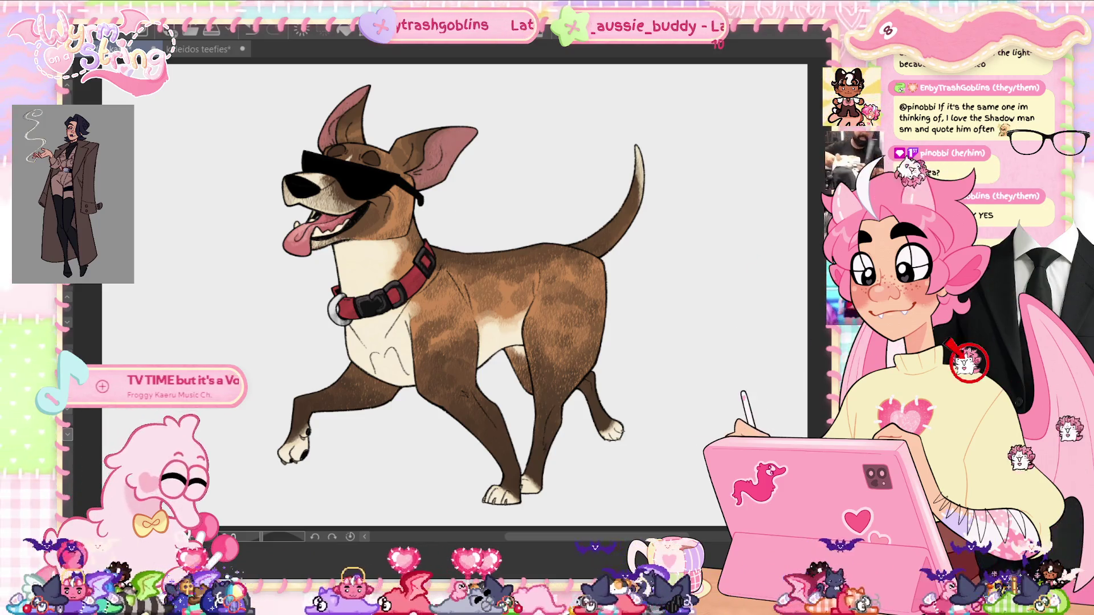
key(ctrl+z)
key(ctrl+y)
key(ctrl+z)
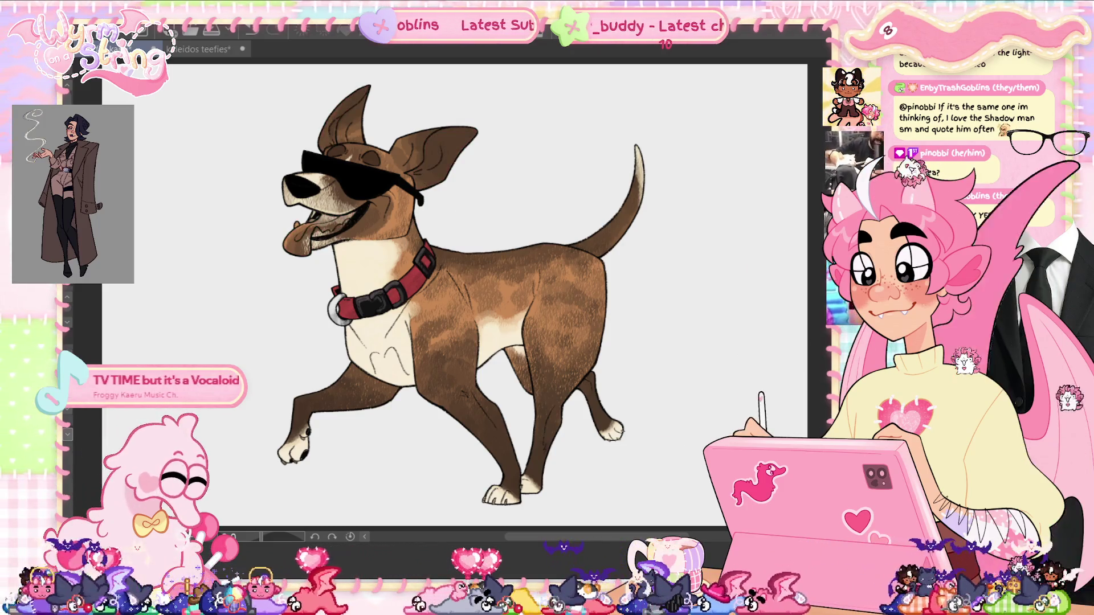
key(ctrl+y)
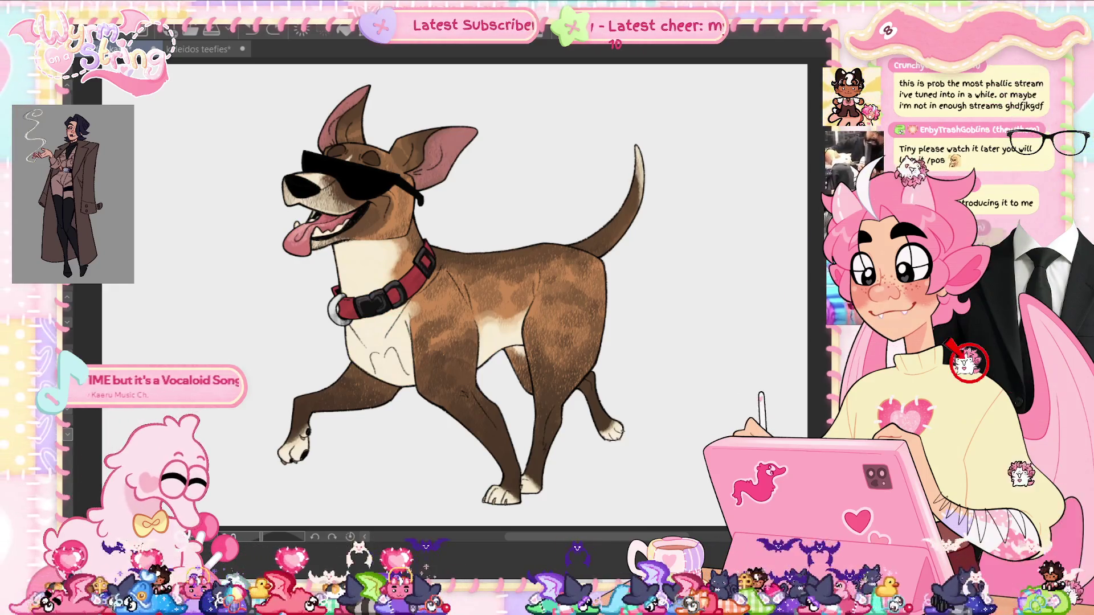
mouse_move(470, 140)
mouse_down()
mouse_move(460, 134)
mouse_move(466, 147)
mouse_up()
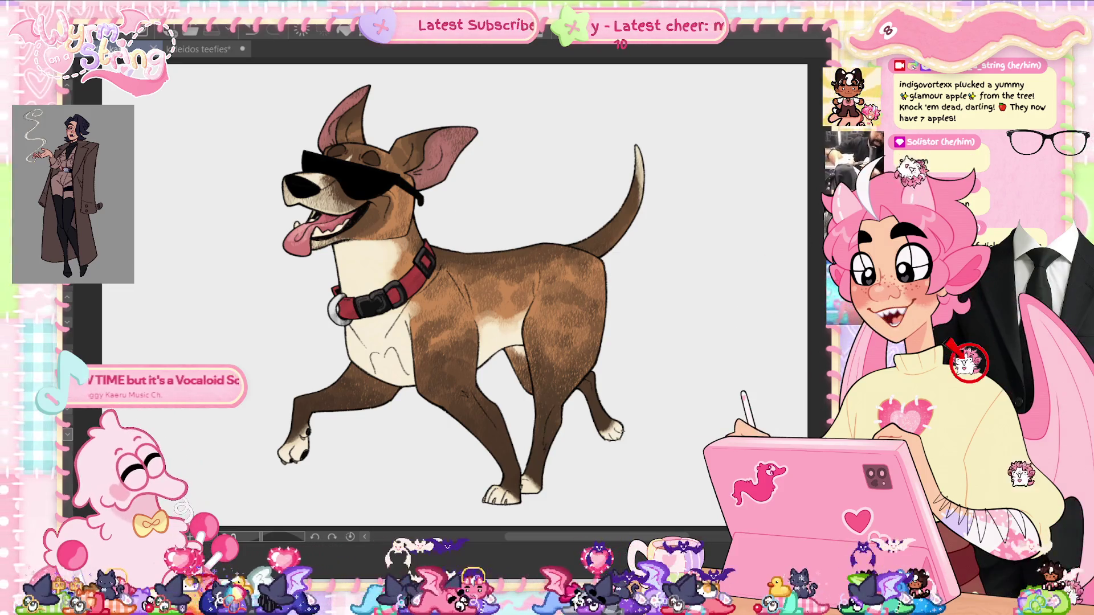
- Zoom the view in on the dog's chest below the collar
scroll(401, 380, up, 3)
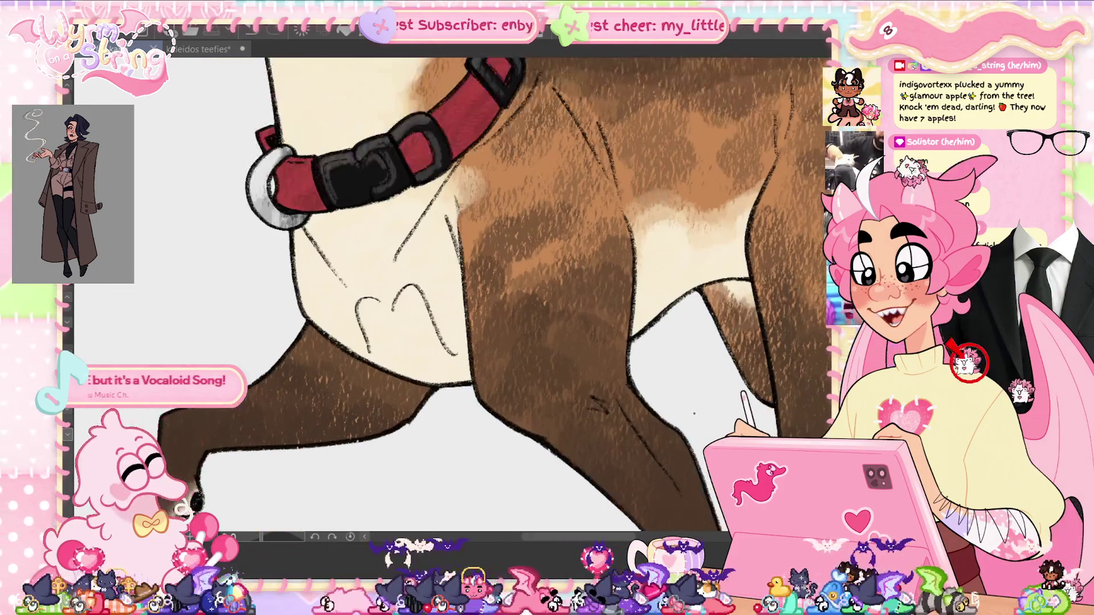
- Paint two wavy dark brown brindle stripes across the chest
scroll(694, 414, down, 5)
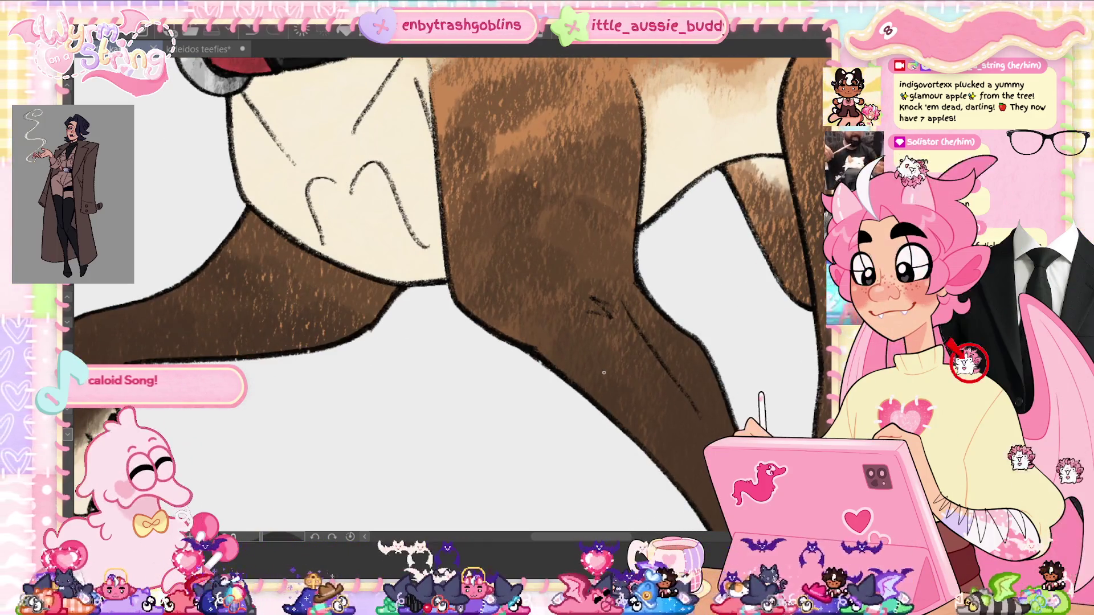
scroll(604, 372, up, 3)
mouse_move(485, 262)
mouse_down()
mouse_move(401, 313)
mouse_move(391, 339)
mouse_up()
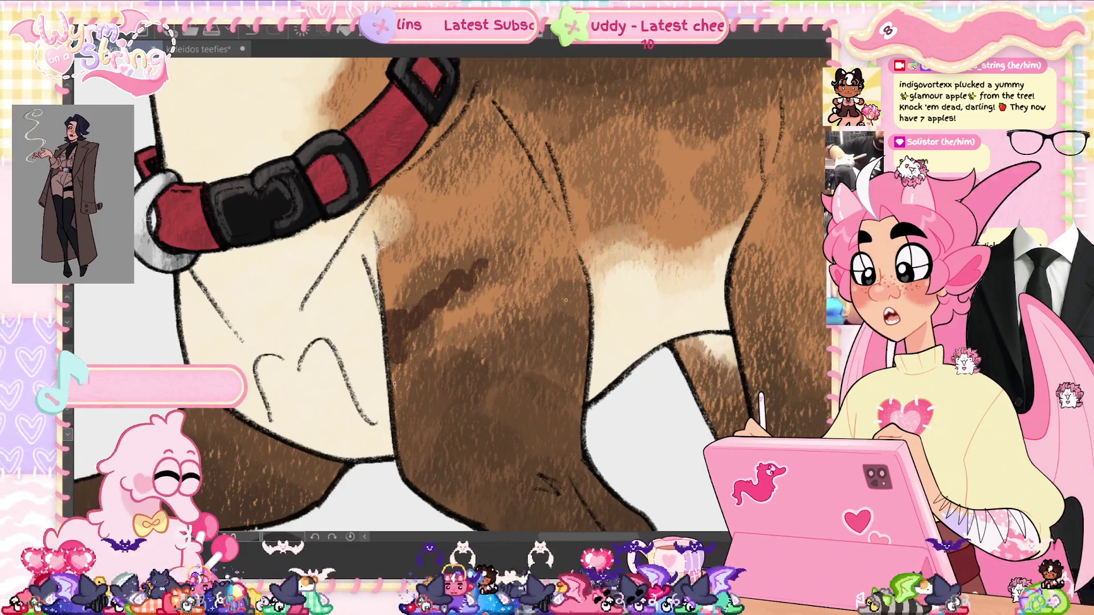
drag(587, 330, 470, 349)
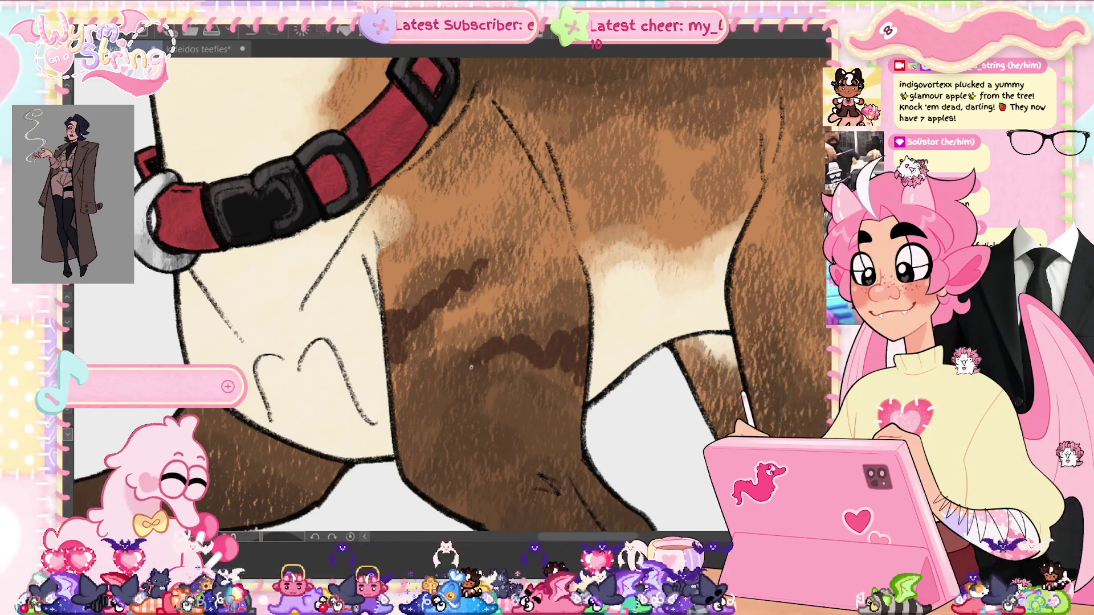
- Blend and soften the chest stripes, then zoom out to the collar and back
drag(407, 334, 509, 254)
mouse_move(450, 297)
mouse_down()
mouse_move(413, 342)
mouse_move(406, 302)
mouse_move(398, 342)
mouse_move(587, 339)
mouse_up()
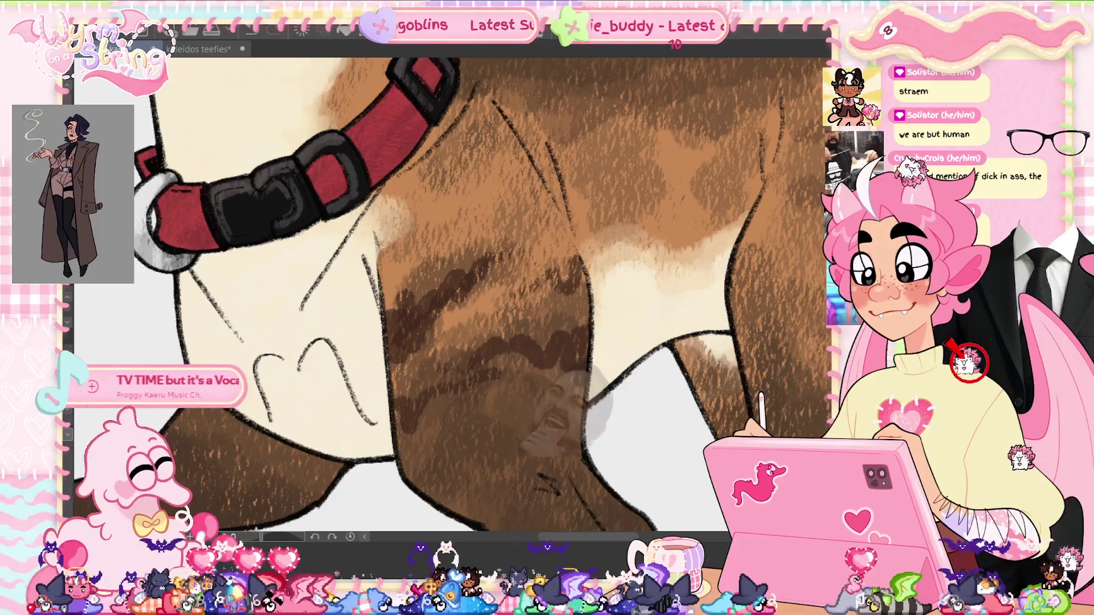
scroll(565, 277, down, 2)
drag(565, 277, 529, 430)
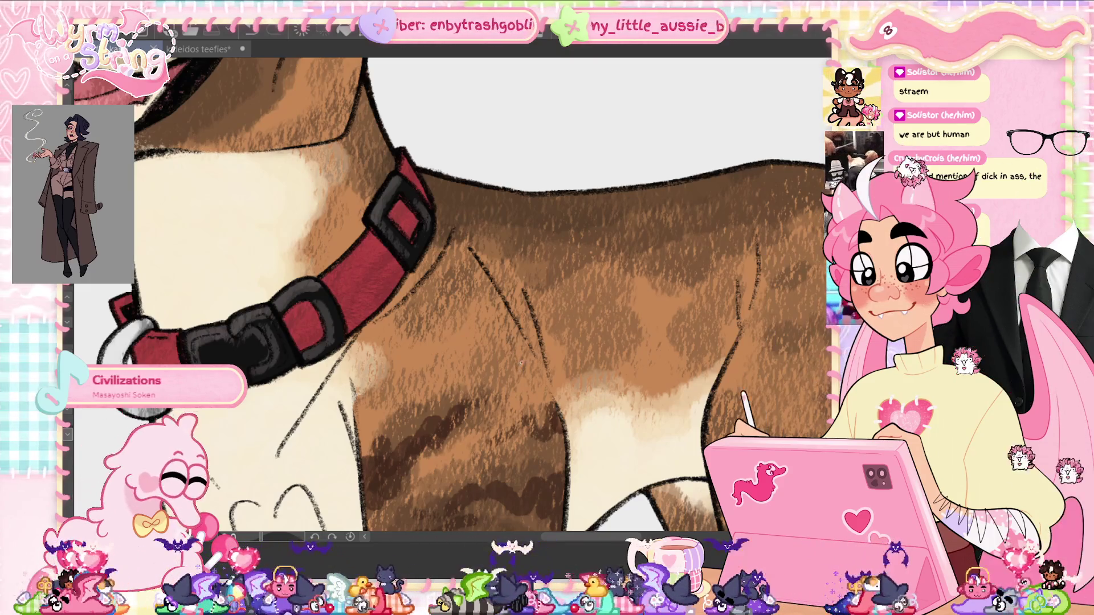
- Paint three short dark brown brindle stripes on the belly, then fit the whole dog in view
drag(528, 355, 425, 399)
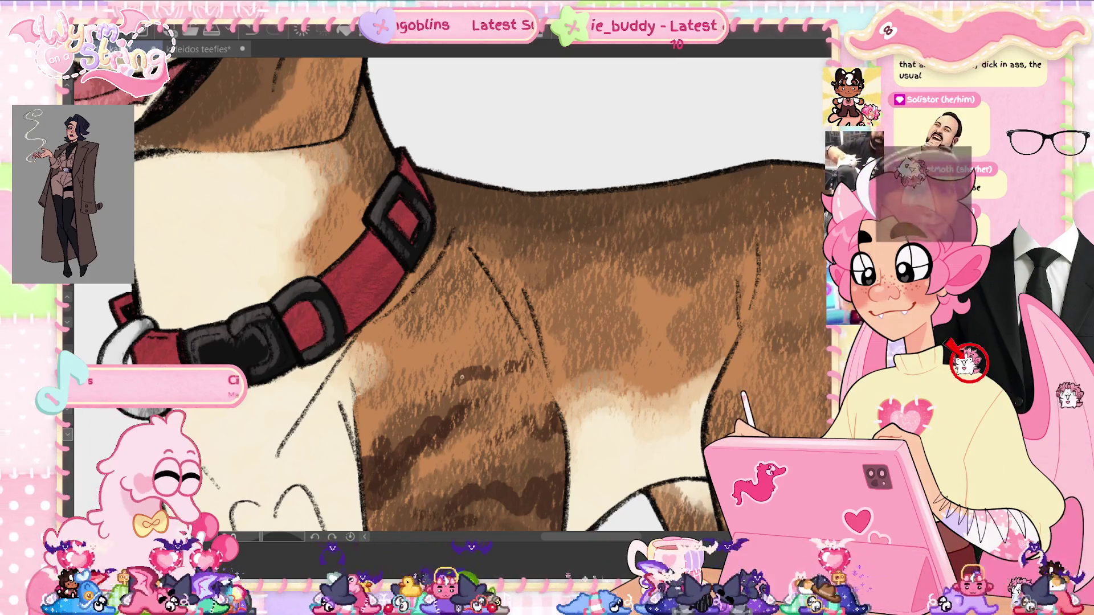
drag(363, 399, 433, 369)
drag(546, 392, 521, 399)
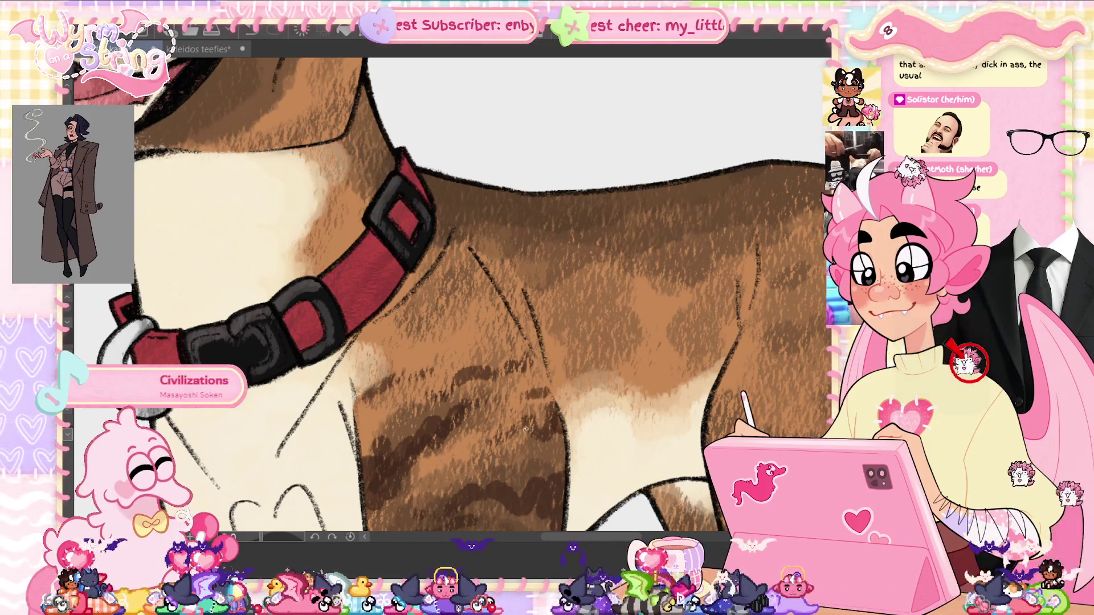
key(ctrl+0)
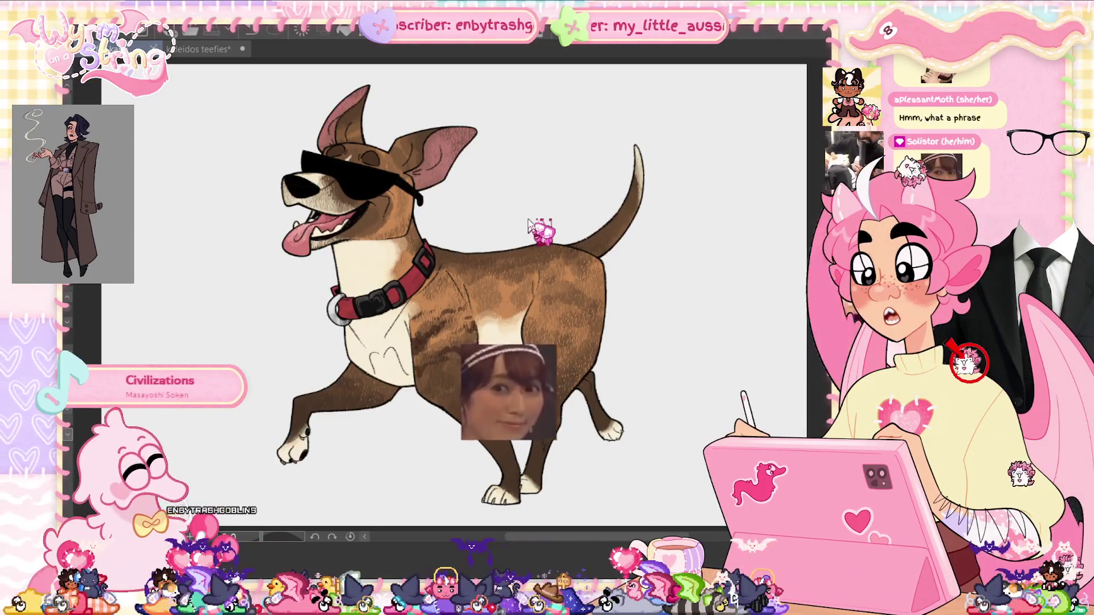
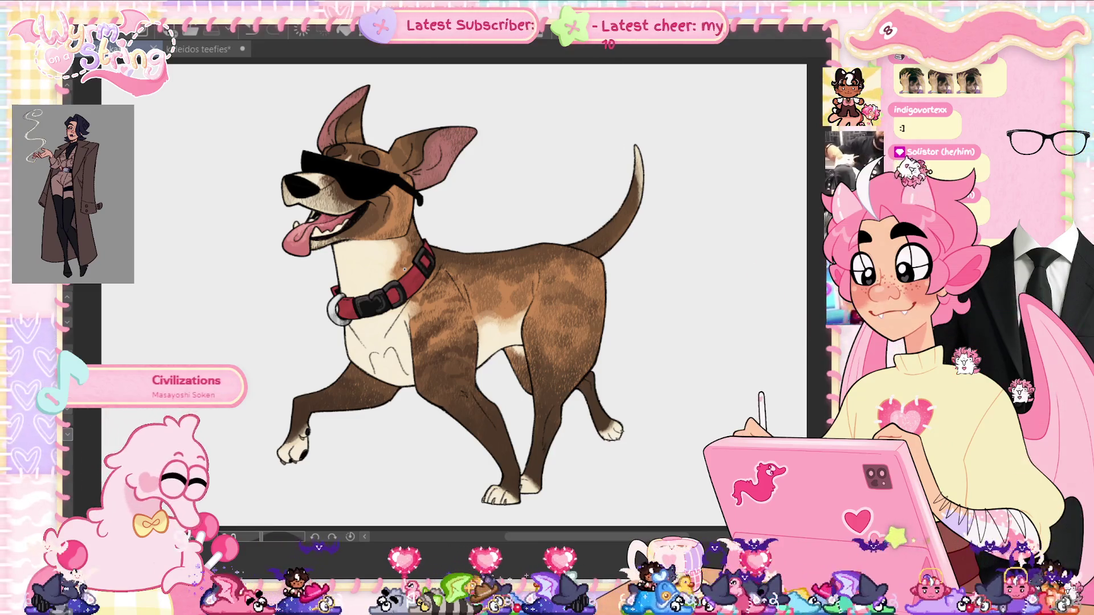
- Zoom in close on the dog's brown body and flank
scroll(456, 285, down, 1)
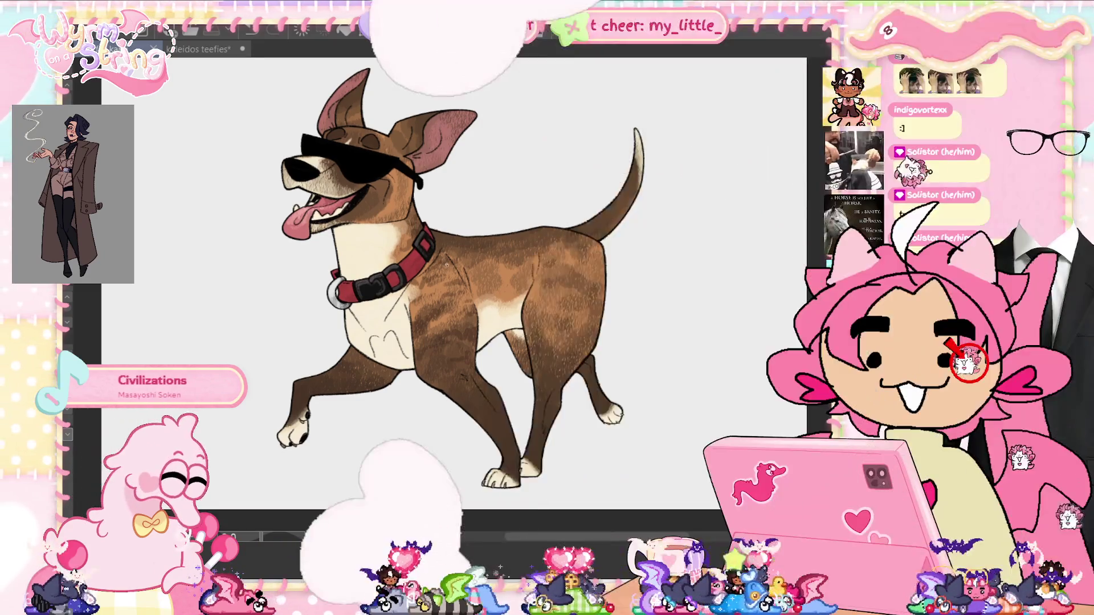
scroll(438, 331, up, 1)
scroll(438, 330, up, 1)
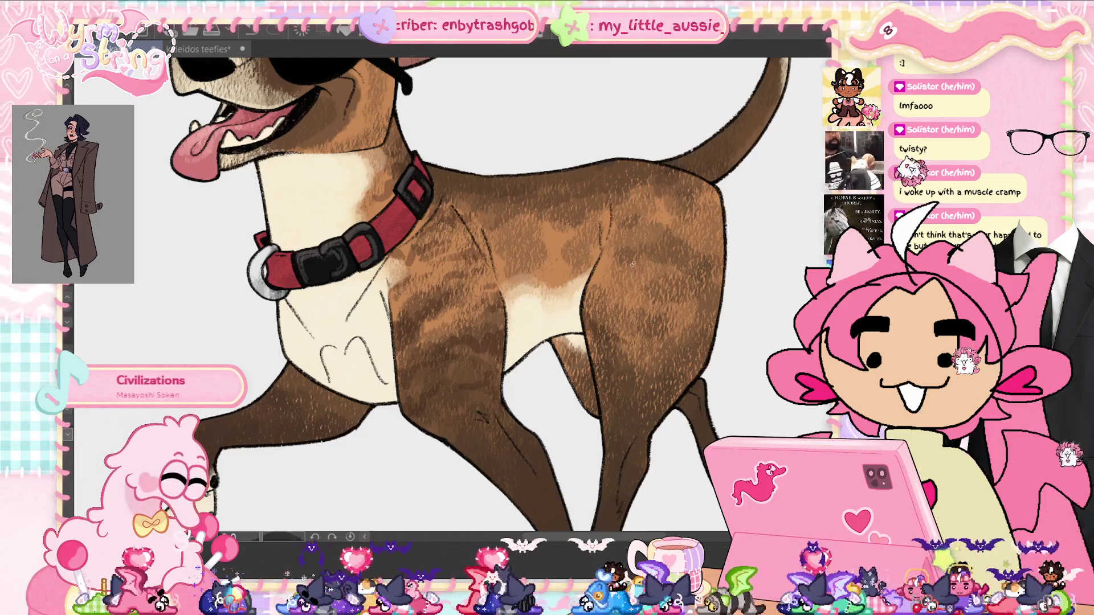
- Paint dark brindle stripes along the dog's flank and across its back
drag(591, 306, 655, 323)
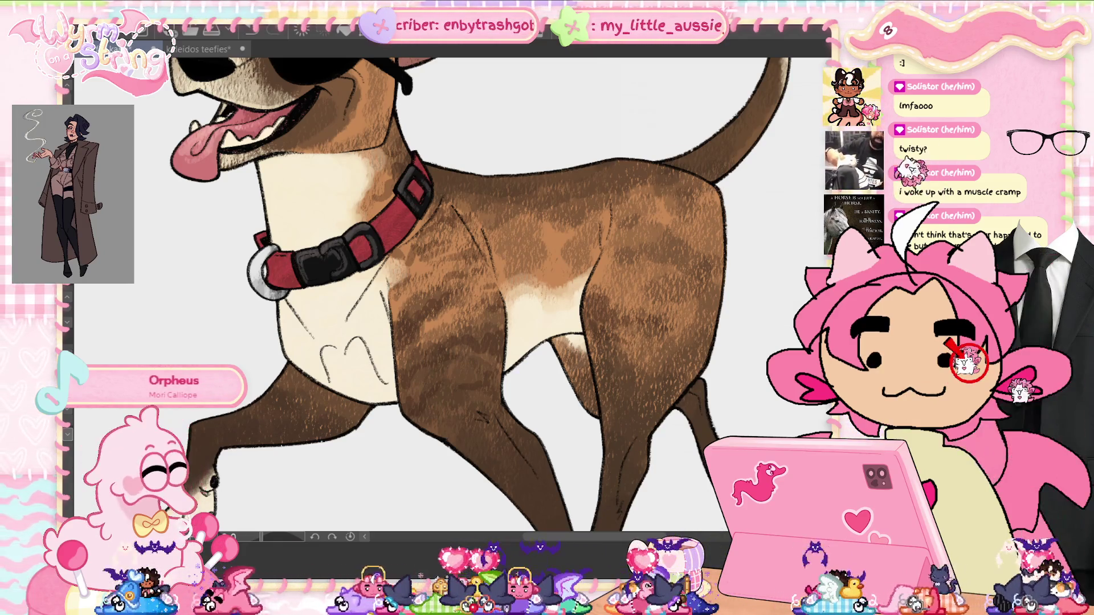
scroll(480, 288, up, 1)
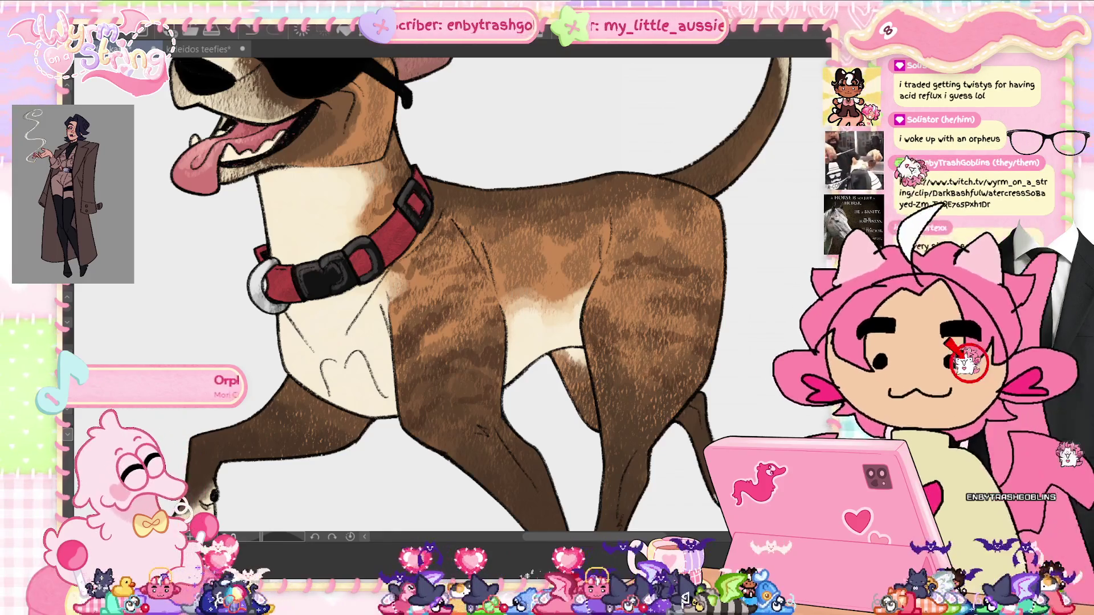
mouse_move(541, 228)
mouse_down()
mouse_move(513, 234)
mouse_move(527, 250)
mouse_move(521, 276)
mouse_move(542, 254)
mouse_up()
- Streak more dark brindle fur along the back and down the shoulder
mouse_move(521, 195)
mouse_down()
mouse_move(496, 203)
mouse_move(527, 265)
mouse_move(542, 233)
mouse_move(536, 214)
mouse_up()
mouse_move(604, 187)
mouse_down()
mouse_move(598, 225)
mouse_move(595, 193)
mouse_move(566, 187)
mouse_up()
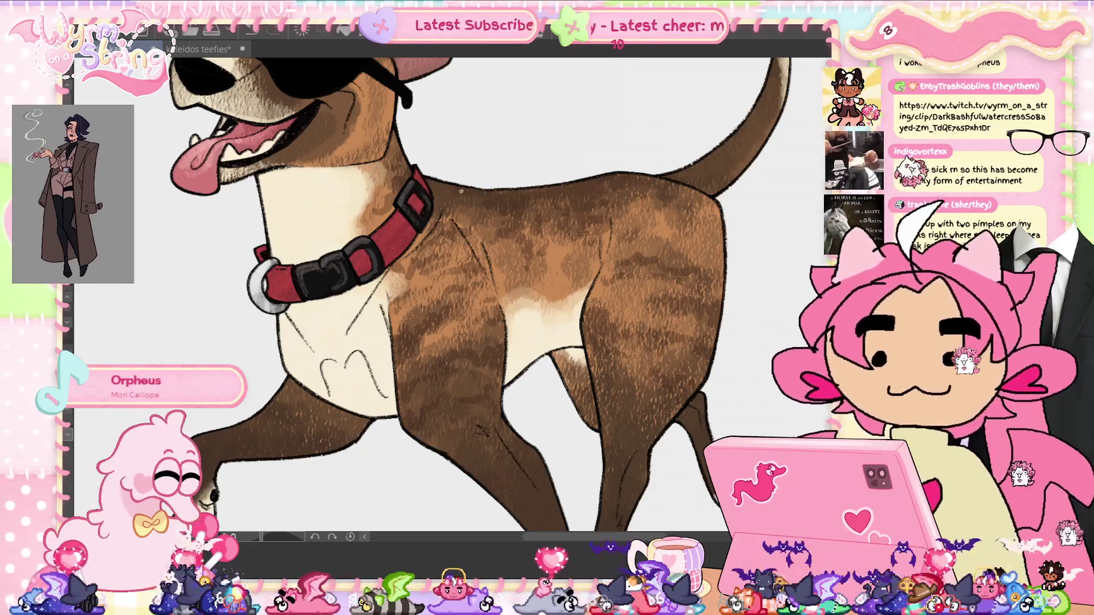
drag(475, 206, 475, 231)
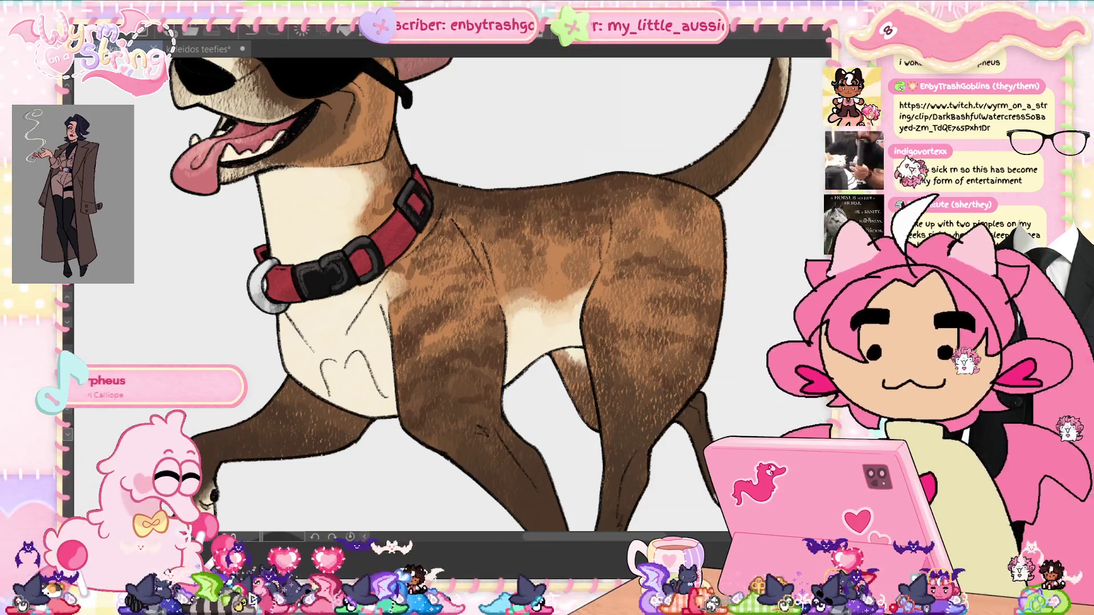
drag(589, 539, 600, 502)
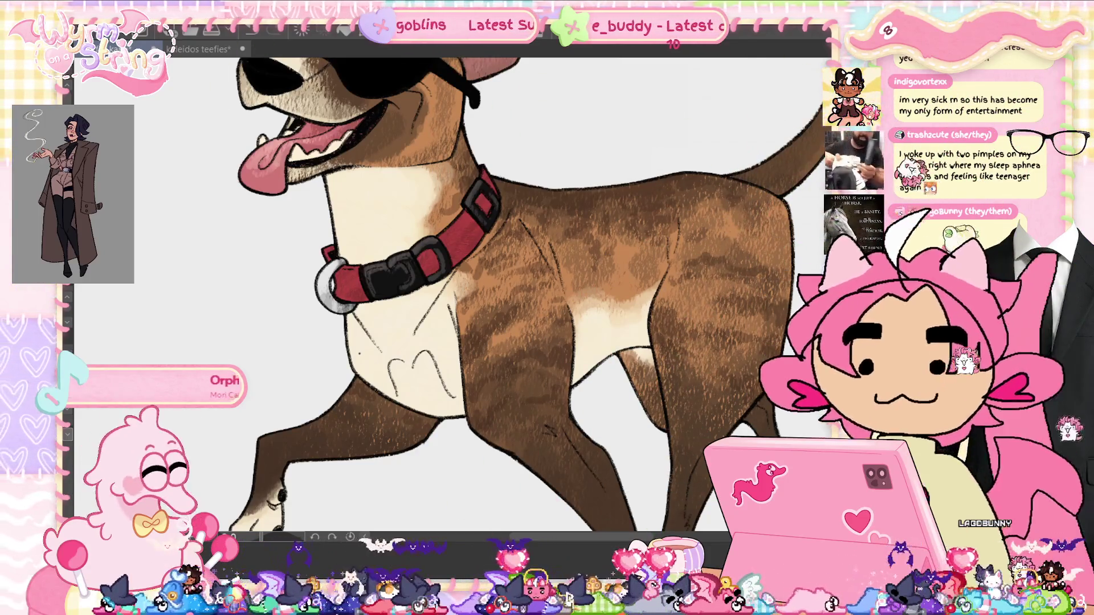
- Pan the canvas to bring the dog's whole head into view
drag(547, 538, 567, 544)
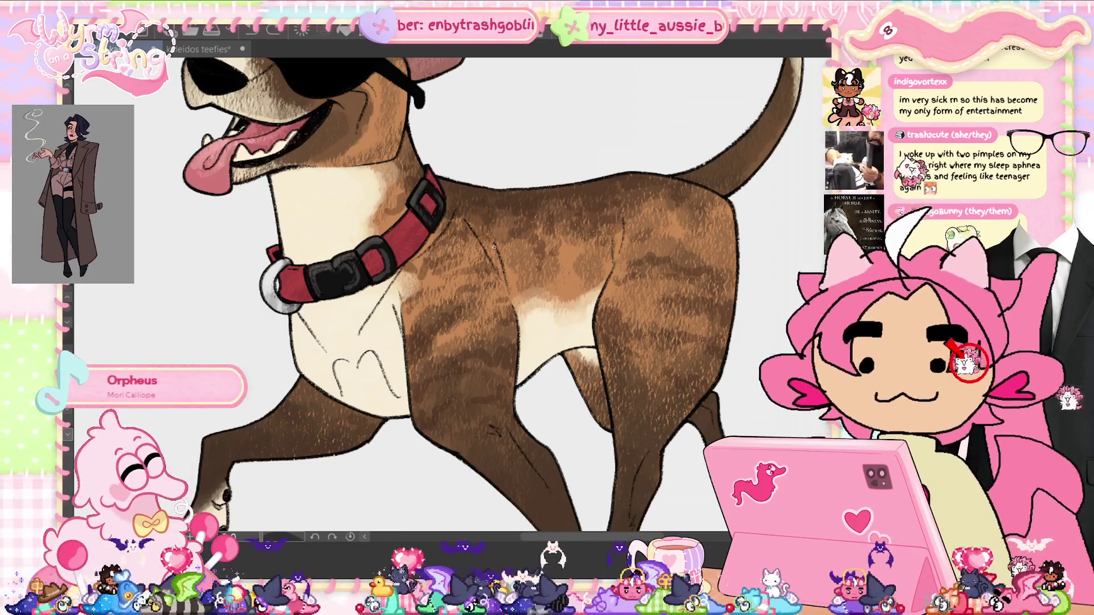
drag(515, 193, 583, 318)
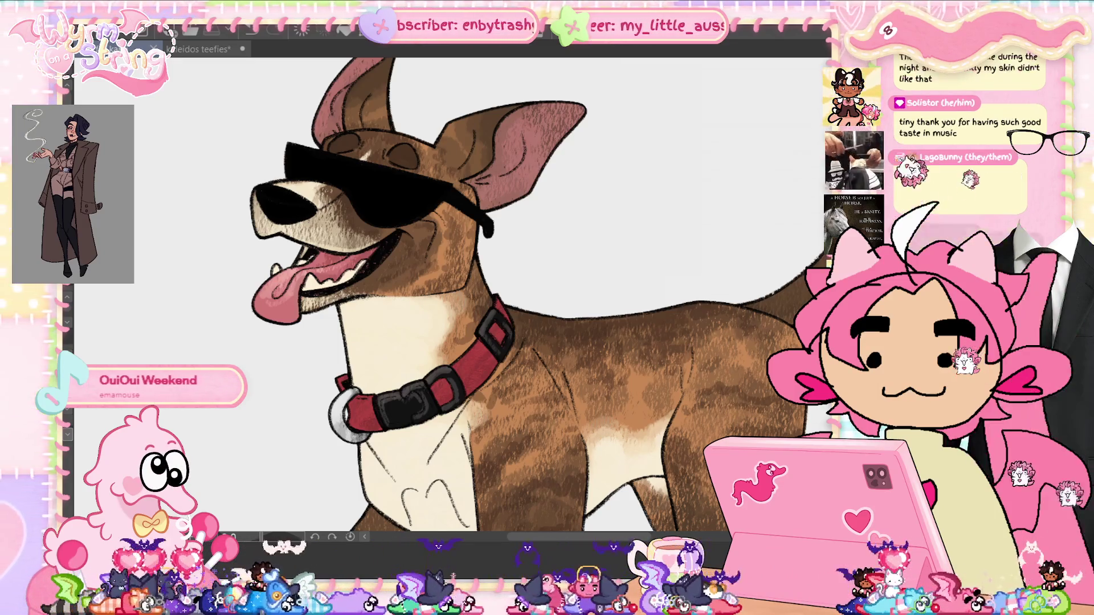
- Zoom in and back out around the dog's head, ears and neck fur
scroll(450, 294, up, 3)
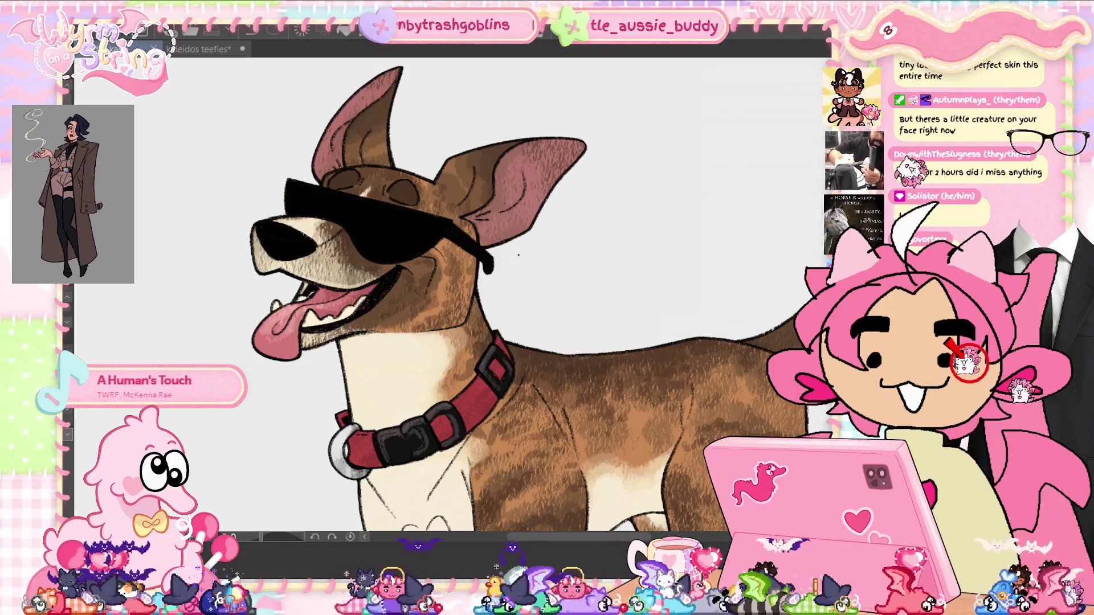
scroll(739, 314, down, 1)
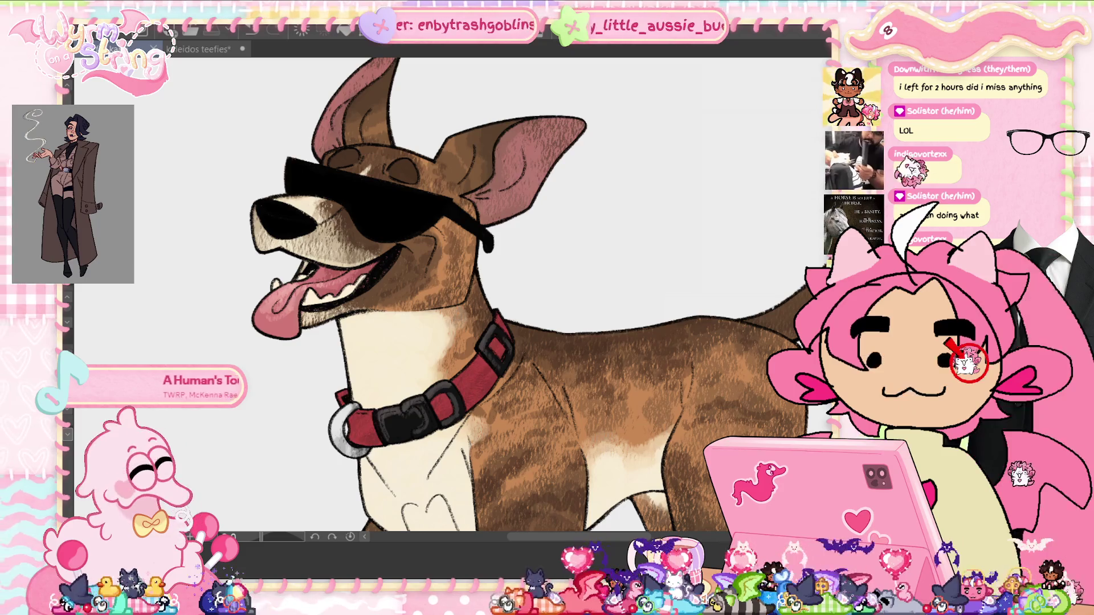
scroll(530, 291, down, 1)
scroll(534, 288, down, 1)
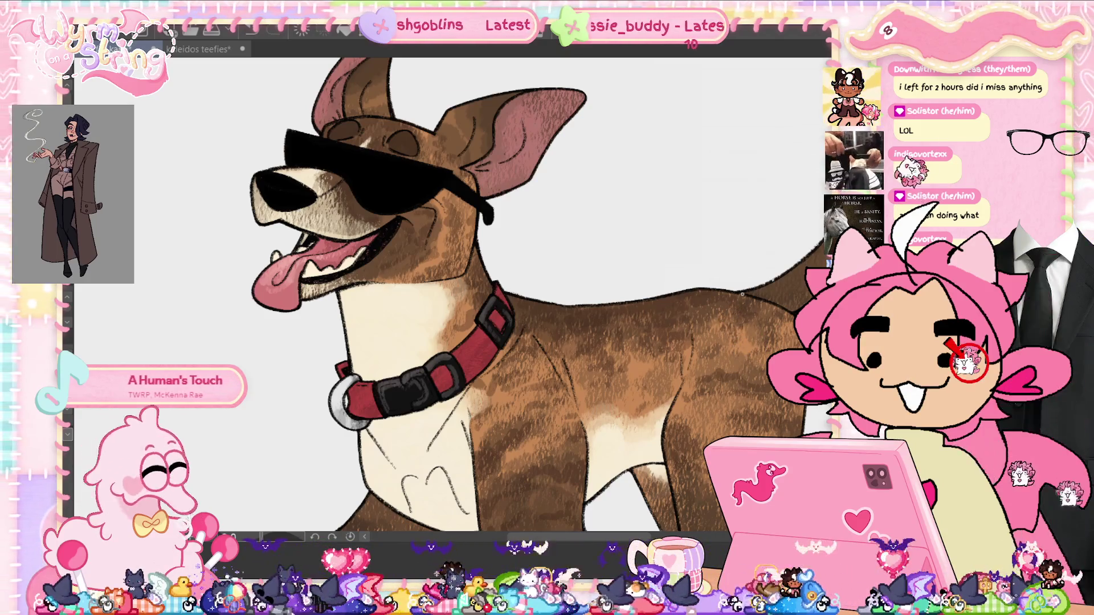
- Fit the entire dog drawing to the window with Ctrl+0
key(ctrl+0)
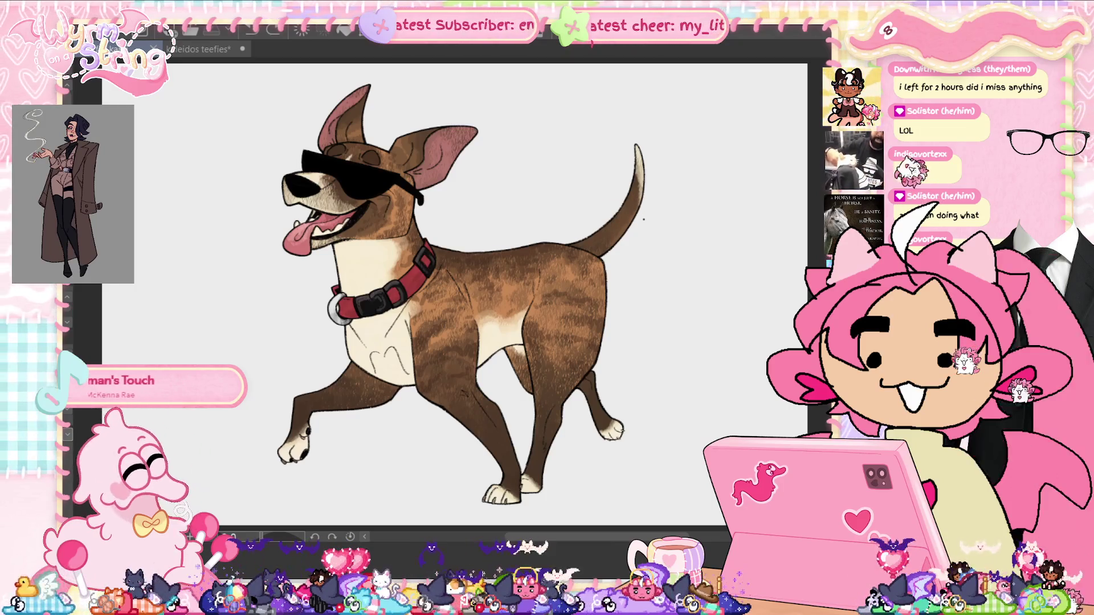
- Darken the shading along the dog's curved tail with two strokes, then view the whole dog
scroll(643, 219, up, 5)
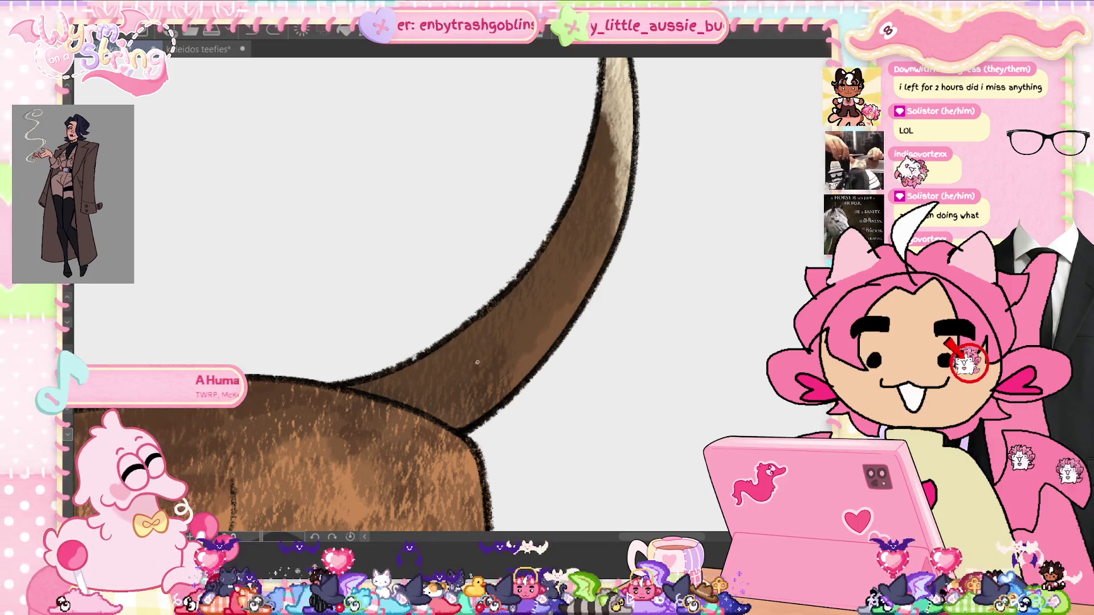
mouse_move(512, 302)
mouse_down()
mouse_move(553, 313)
mouse_move(561, 331)
mouse_up()
drag(590, 280, 570, 188)
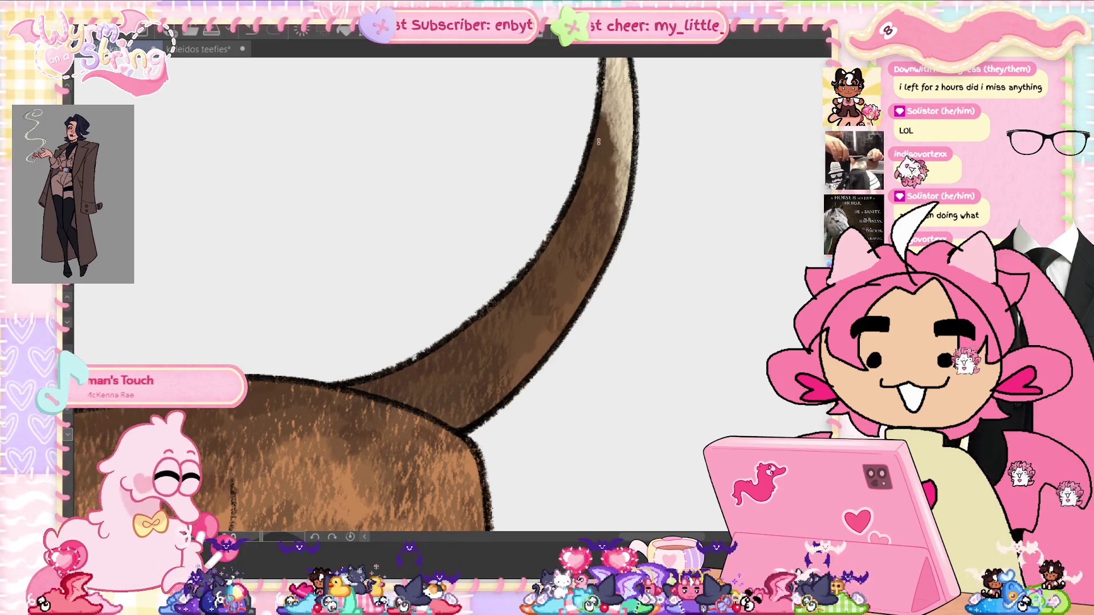
key(ctrl+0)
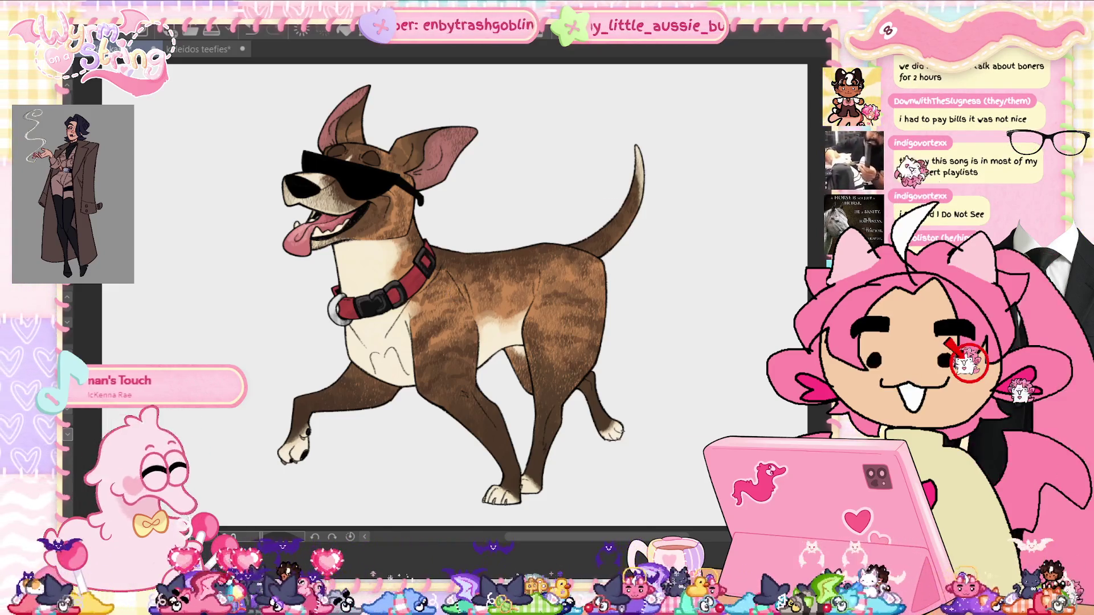
- Shade the chest grey and the belly near the hind leg dark brown
scroll(405, 361, up, 5)
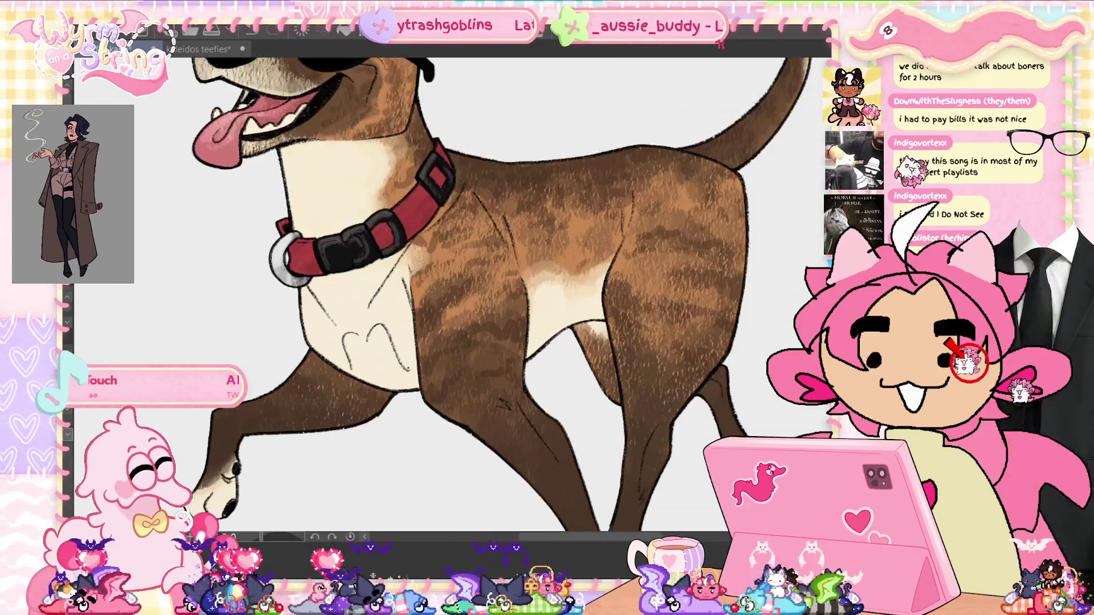
mouse_move(364, 342)
mouse_down()
mouse_move(330, 353)
mouse_move(348, 362)
mouse_move(351, 339)
mouse_move(393, 379)
mouse_move(413, 319)
mouse_move(354, 371)
mouse_up()
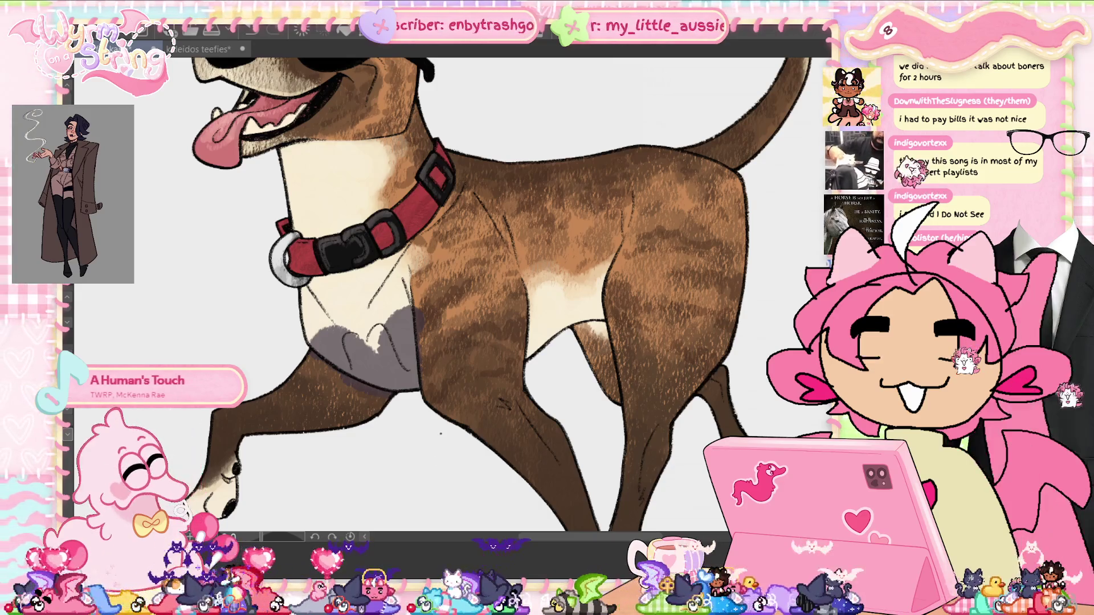
mouse_move(583, 348)
mouse_down()
mouse_move(596, 333)
mouse_move(603, 340)
mouse_move(611, 382)
mouse_move(596, 371)
mouse_up()
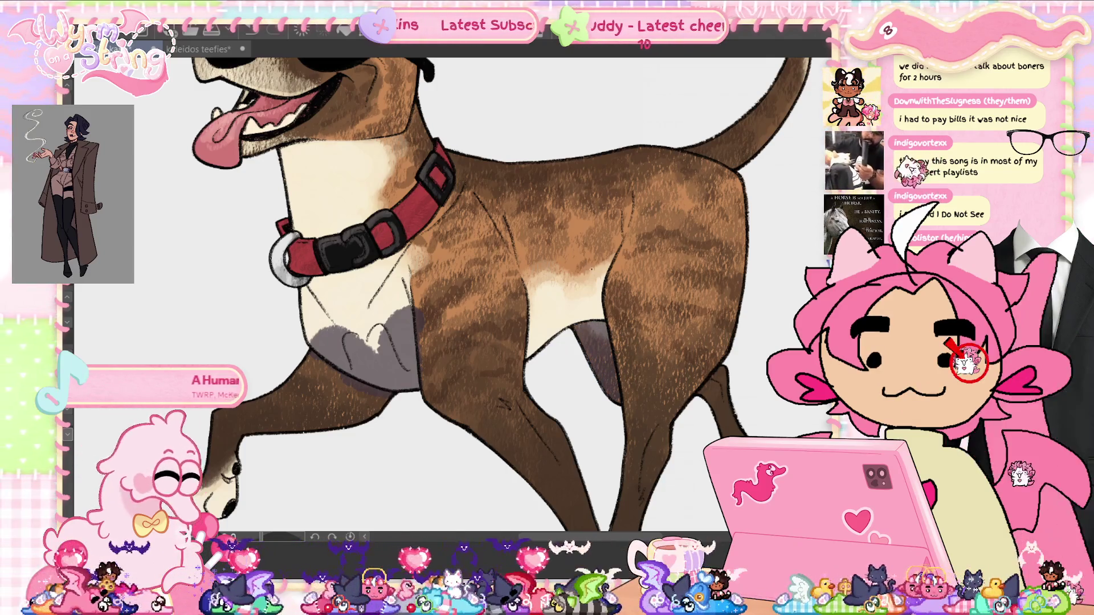
- Rework the greyish-purple lower-belly shading, undo the last stroke, and rotate the canvas
mouse_move(536, 328)
mouse_down()
mouse_move(602, 311)
mouse_move(627, 330)
mouse_move(530, 333)
mouse_move(609, 307)
mouse_move(538, 332)
mouse_move(530, 353)
mouse_up()
mouse_move(524, 308)
mouse_down()
mouse_move(612, 319)
mouse_move(527, 362)
mouse_move(604, 312)
mouse_move(527, 348)
mouse_up()
mouse_move(623, 336)
mouse_down()
mouse_move(576, 308)
mouse_move(530, 342)
mouse_move(524, 361)
mouse_up()
mouse_move(566, 330)
mouse_down()
mouse_move(620, 311)
mouse_move(530, 348)
mouse_move(530, 336)
mouse_up()
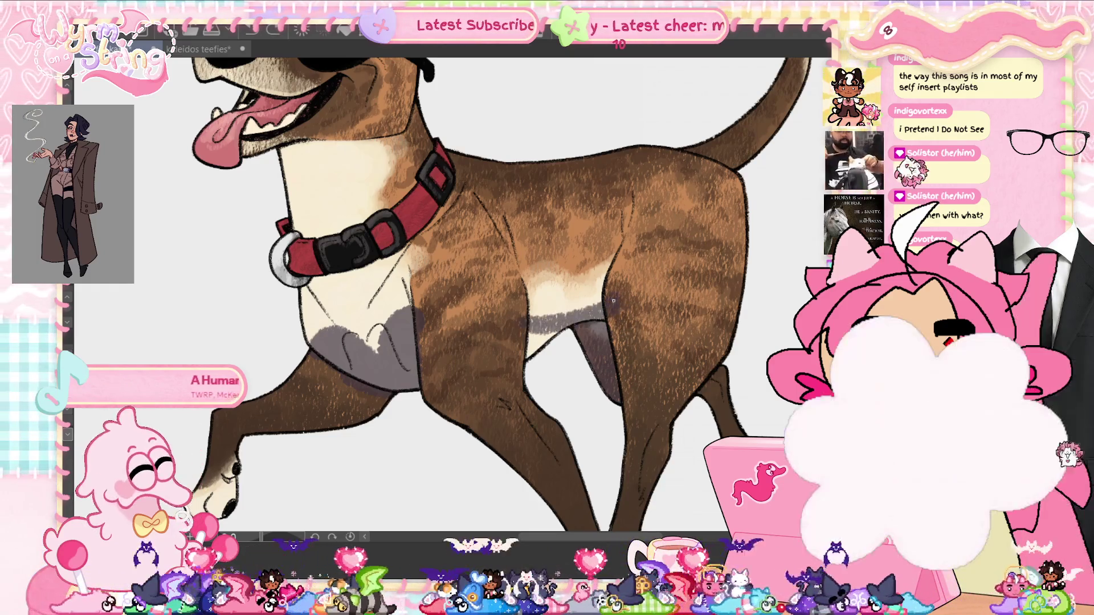
drag(619, 297, 537, 320)
key(ctrl+z)
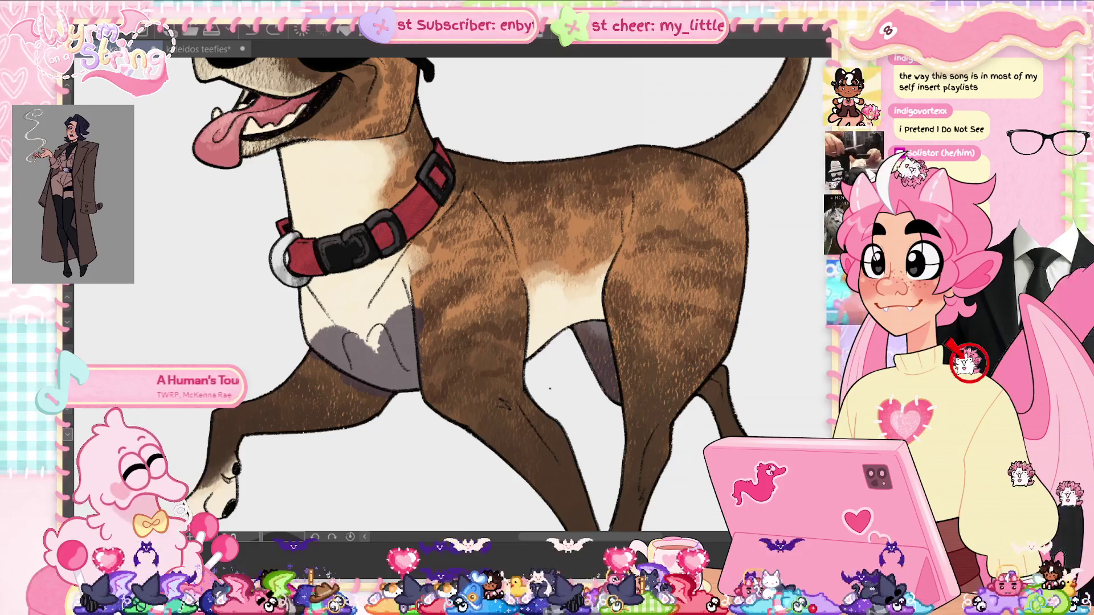
drag(263, 538, 288, 542)
mouse_move(418, 341)
mouse_down()
mouse_move(393, 373)
mouse_move(394, 410)
mouse_move(377, 359)
mouse_move(415, 447)
mouse_up()
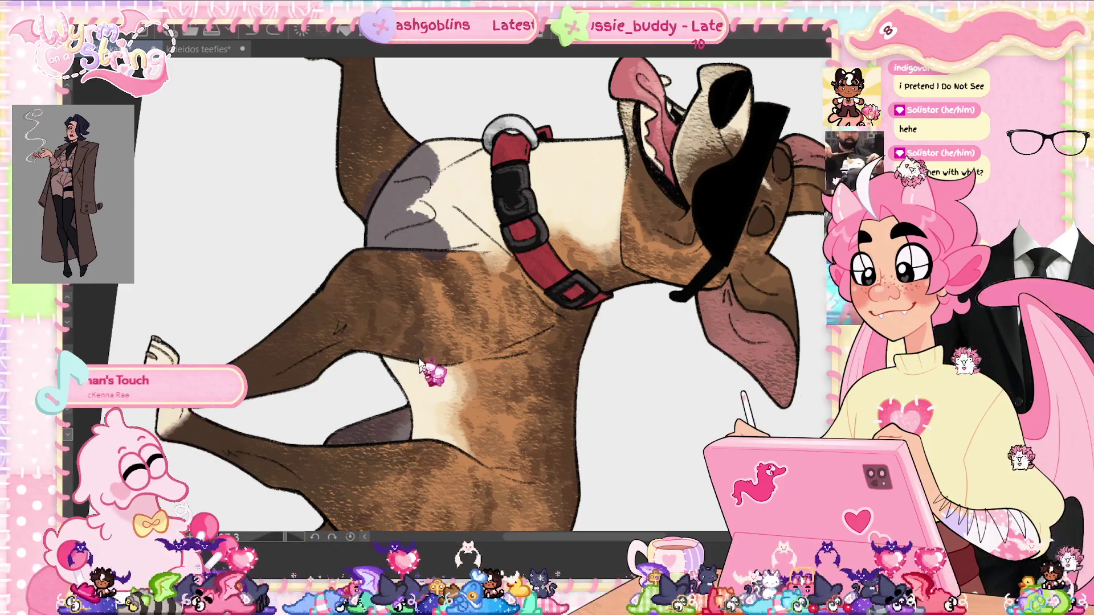
- Repaint the purple belly shading, restore the upright view, and shadow the front leg
key(ctrl+z)
key(ctrl+z)
key(ctrl+z)
mouse_move(422, 351)
mouse_down()
mouse_move(396, 407)
mouse_move(379, 371)
mouse_up()
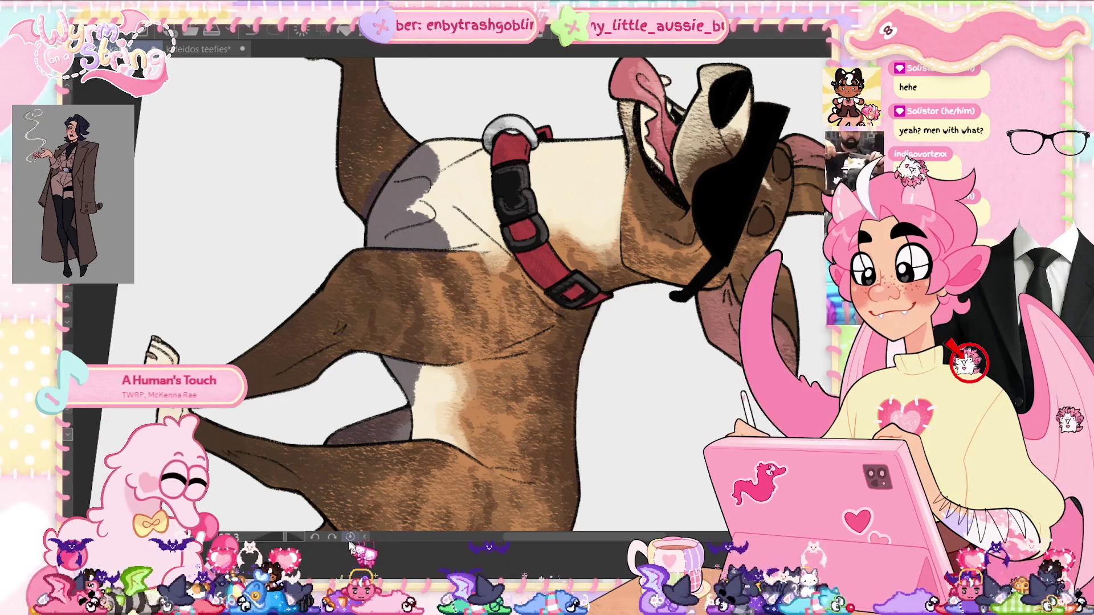
key(ctrl+@)
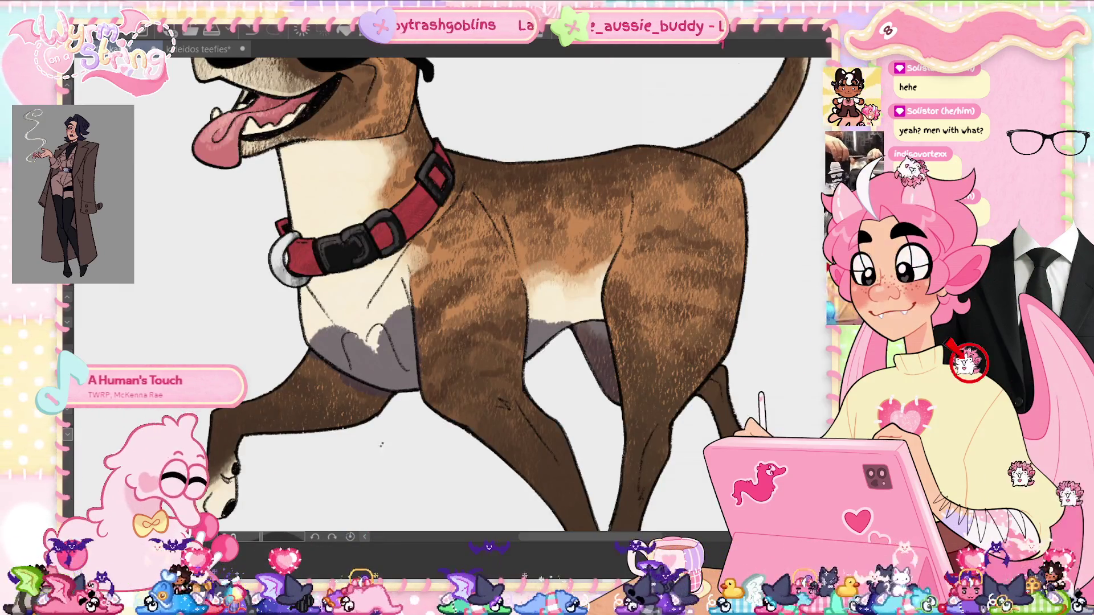
mouse_move(367, 396)
mouse_down()
mouse_move(359, 413)
mouse_move(345, 393)
mouse_move(280, 417)
mouse_up()
mouse_move(376, 403)
mouse_down()
mouse_move(389, 388)
mouse_move(399, 415)
mouse_move(343, 395)
mouse_move(324, 356)
mouse_move(353, 384)
mouse_up()
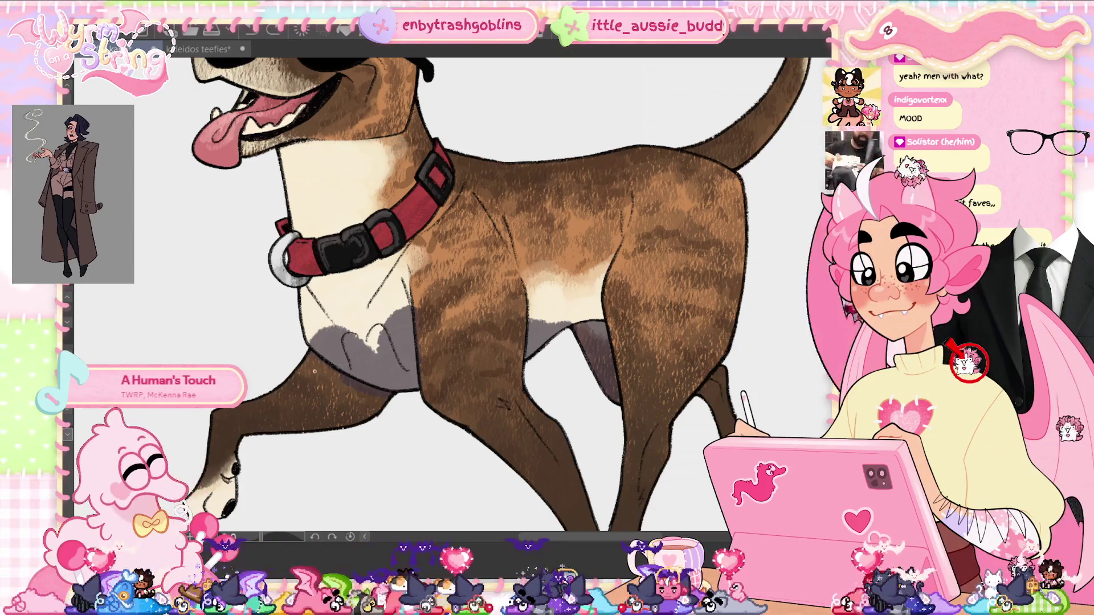
mouse_move(350, 395)
mouse_down()
mouse_move(331, 400)
mouse_move(345, 388)
mouse_up()
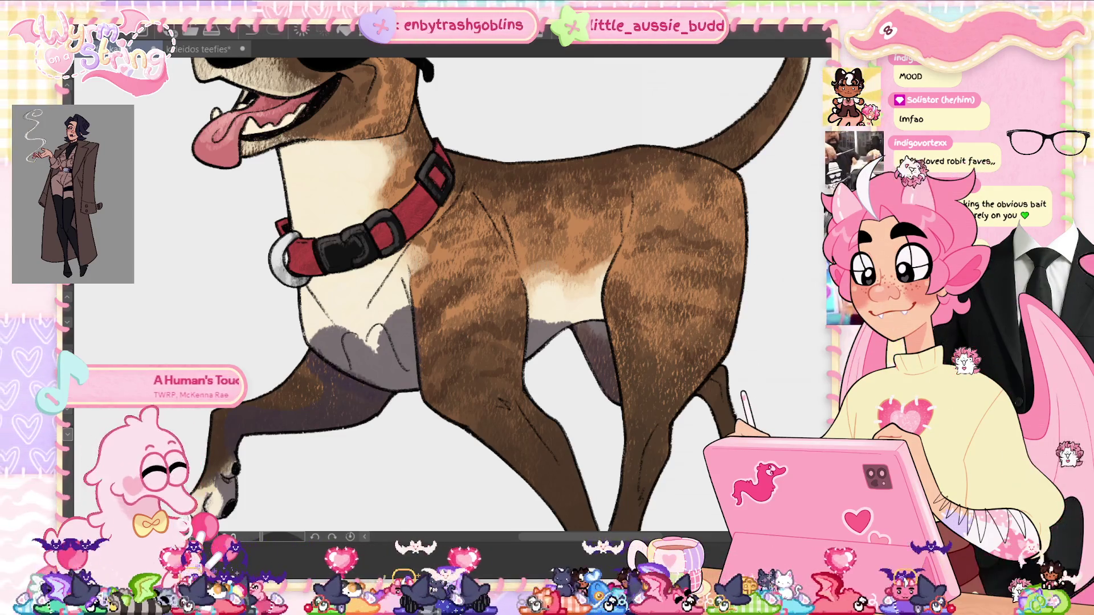
- Darken the purple shadows on the chest, belly and between the hind legs
mouse_move(340, 364)
mouse_down()
mouse_move(393, 379)
mouse_move(364, 354)
mouse_move(405, 371)
mouse_move(387, 342)
mouse_up()
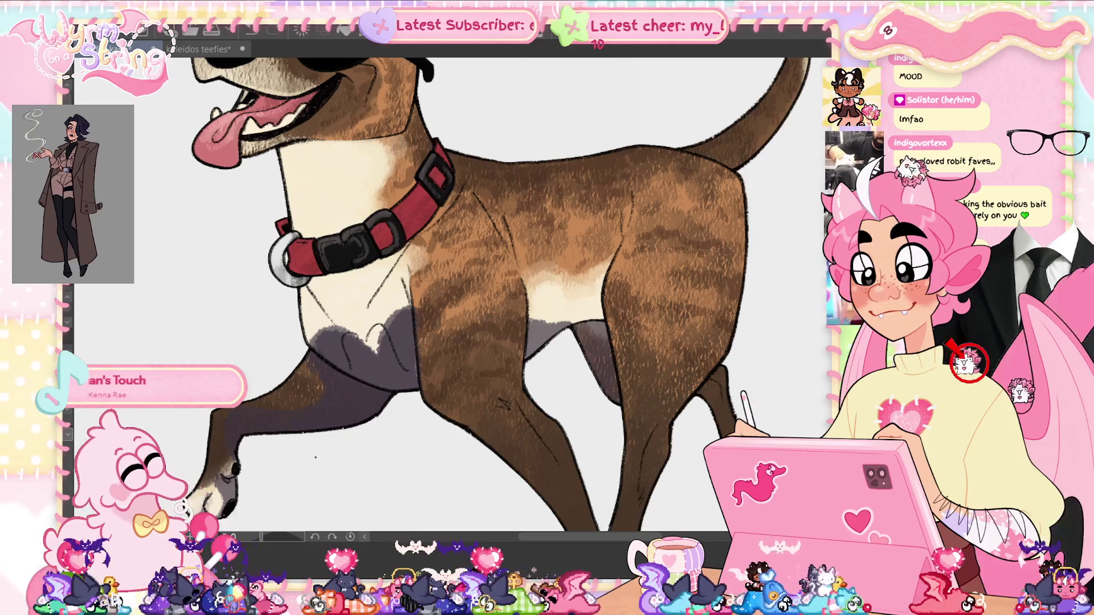
mouse_move(563, 327)
mouse_down()
mouse_move(587, 339)
mouse_move(598, 327)
mouse_move(608, 379)
mouse_up()
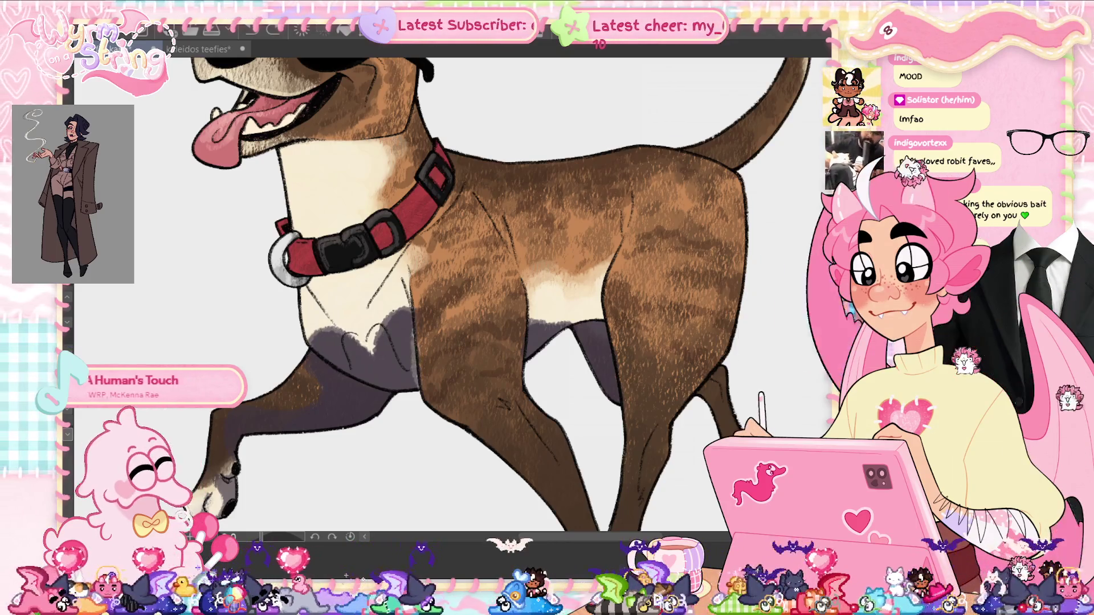
key([)
key([)
key([)
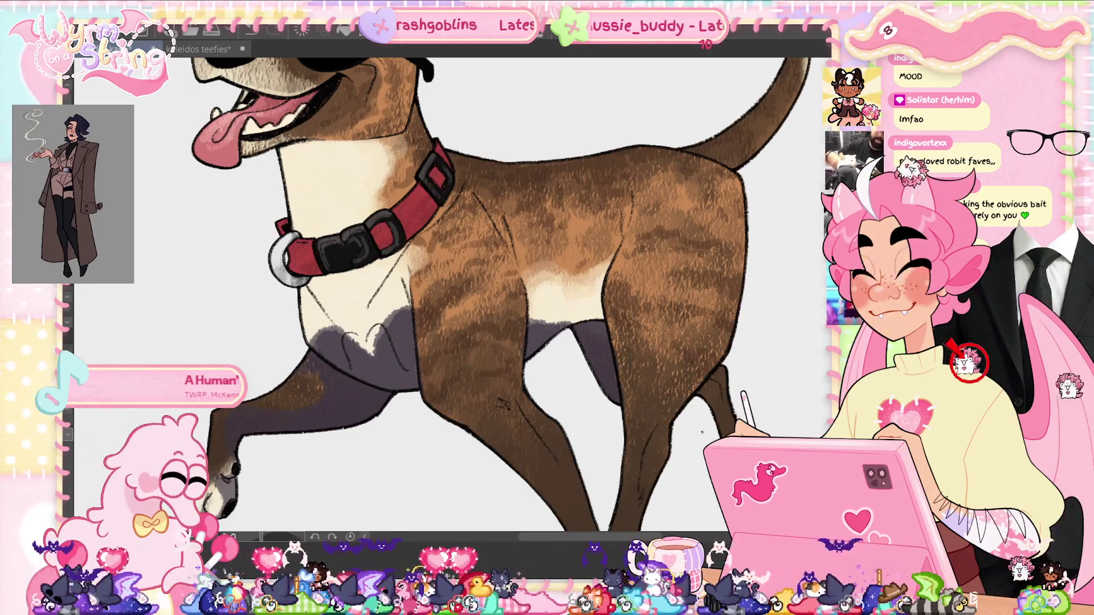
- Shade the right foreleg darker brown from top down to the ankle
drag(702, 431, 579, 248)
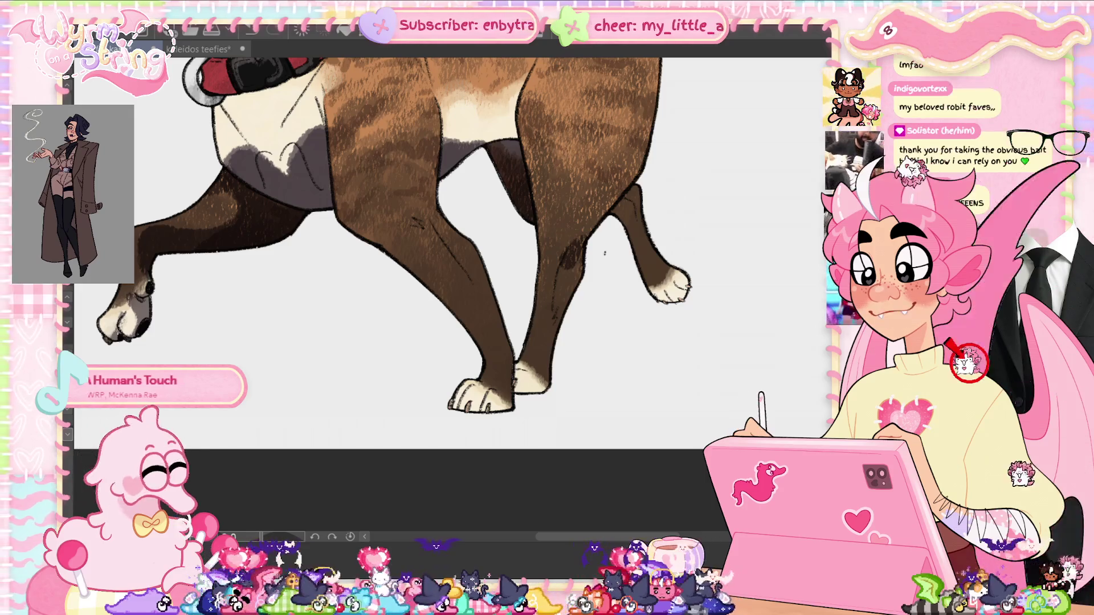
drag(567, 291, 560, 324)
drag(565, 264, 544, 370)
drag(557, 326, 550, 340)
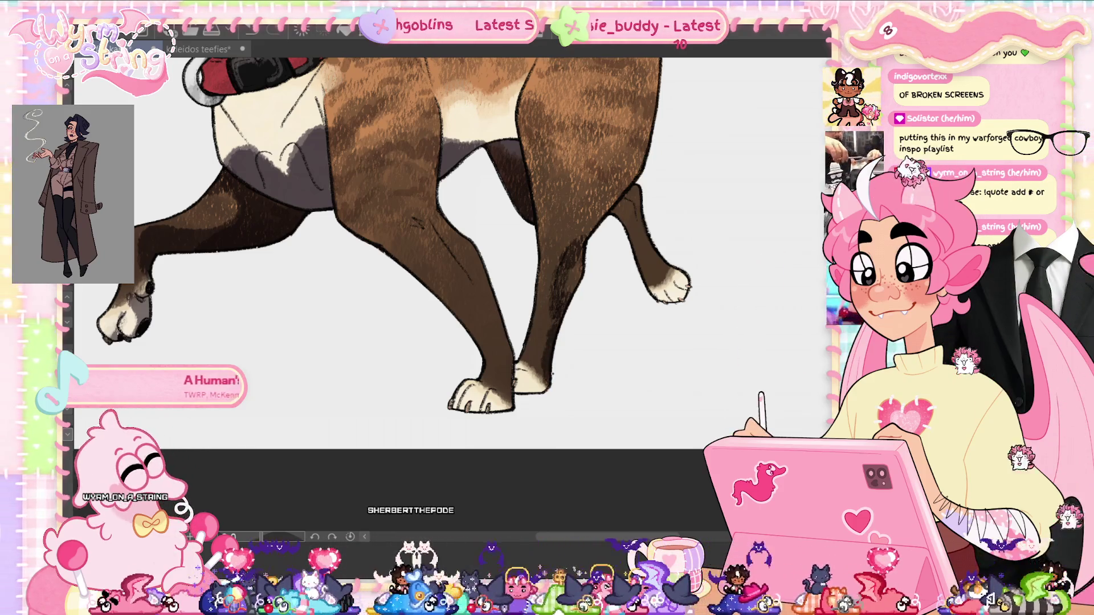
mouse_move(545, 375)
mouse_down()
mouse_move(533, 383)
mouse_move(511, 370)
mouse_up()
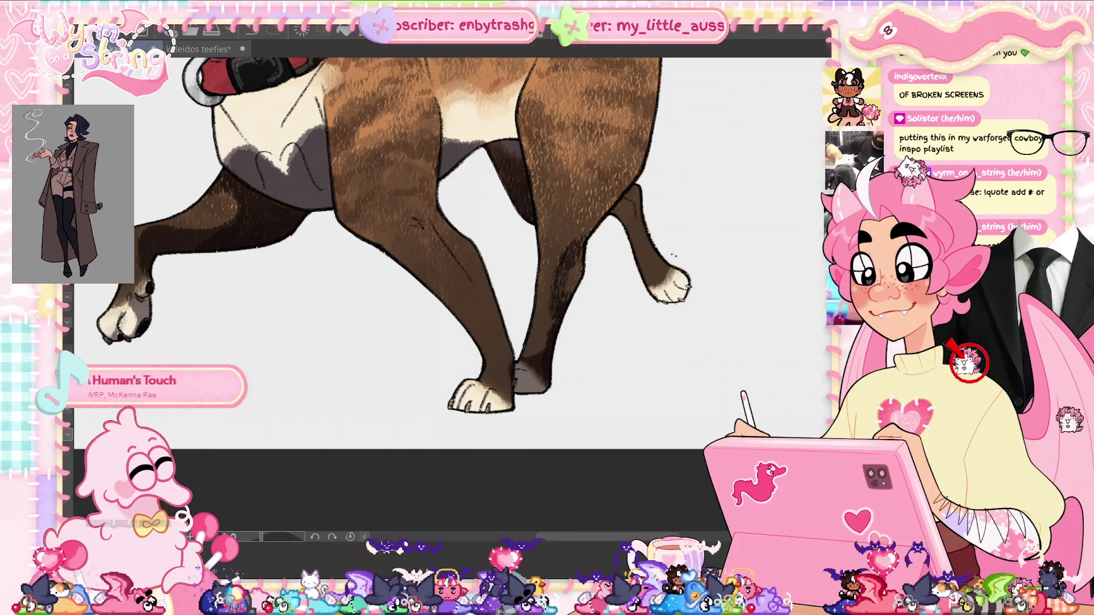
- Darken the back of the hind leg, the front paw's underside, and hatch the front leg
scroll(399, 285, up, 3)
mouse_move(634, 327)
mouse_down()
mouse_move(593, 296)
mouse_move(627, 364)
mouse_move(664, 381)
mouse_up()
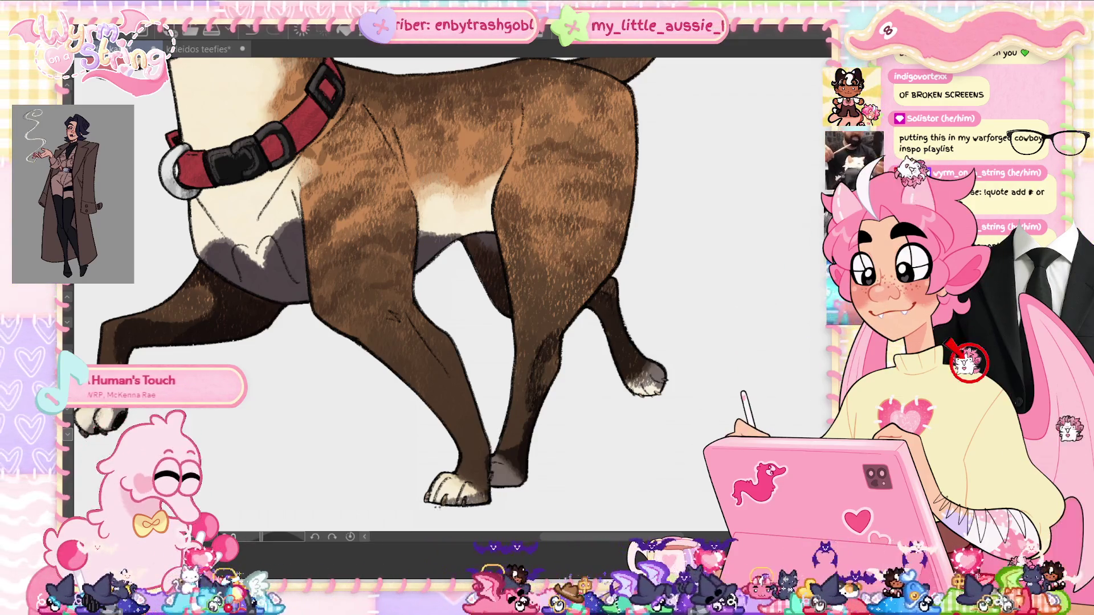
drag(471, 487, 486, 491)
drag(454, 489, 475, 491)
drag(427, 308, 407, 330)
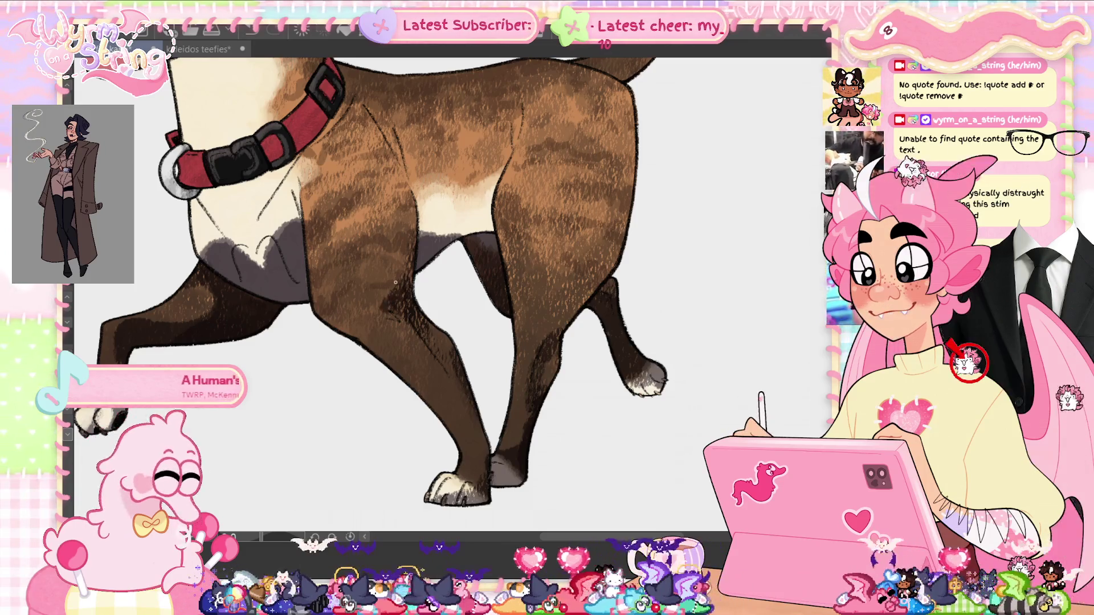
- Add a darker brown patch to the dog's shoulder
mouse_move(367, 106)
mouse_down()
mouse_move(406, 154)
mouse_move(401, 171)
mouse_up()
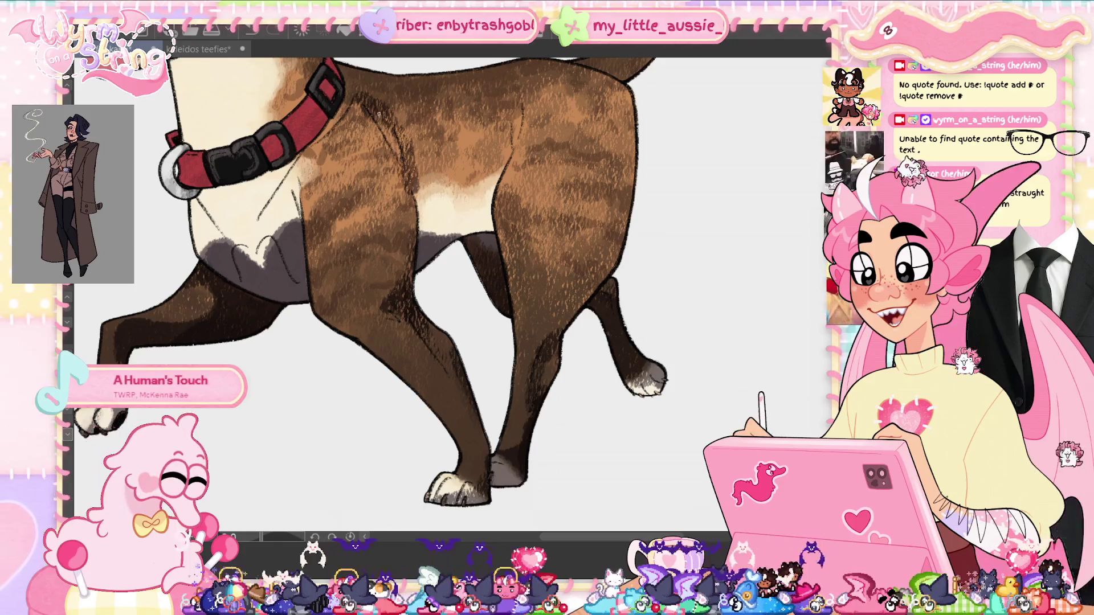
key(ctrl+z)
mouse_move(425, 128)
mouse_down()
mouse_move(376, 122)
mouse_move(396, 124)
mouse_move(413, 196)
mouse_move(402, 137)
mouse_up()
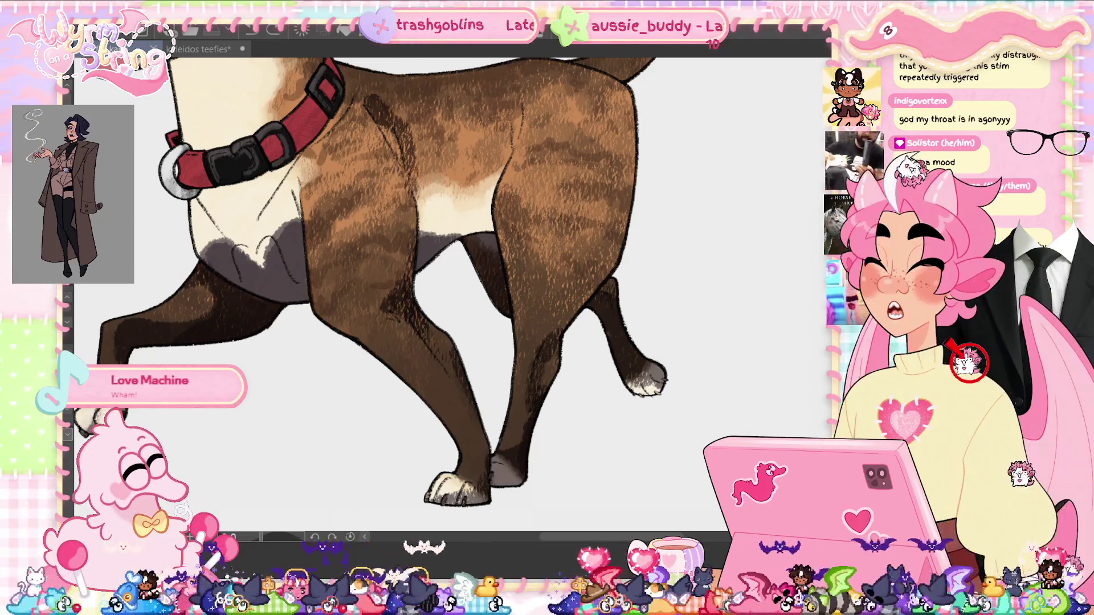
- Try a grey stroke on the chest, undo it, and rotate the view to -90°
scroll(497, 284, up, 5)
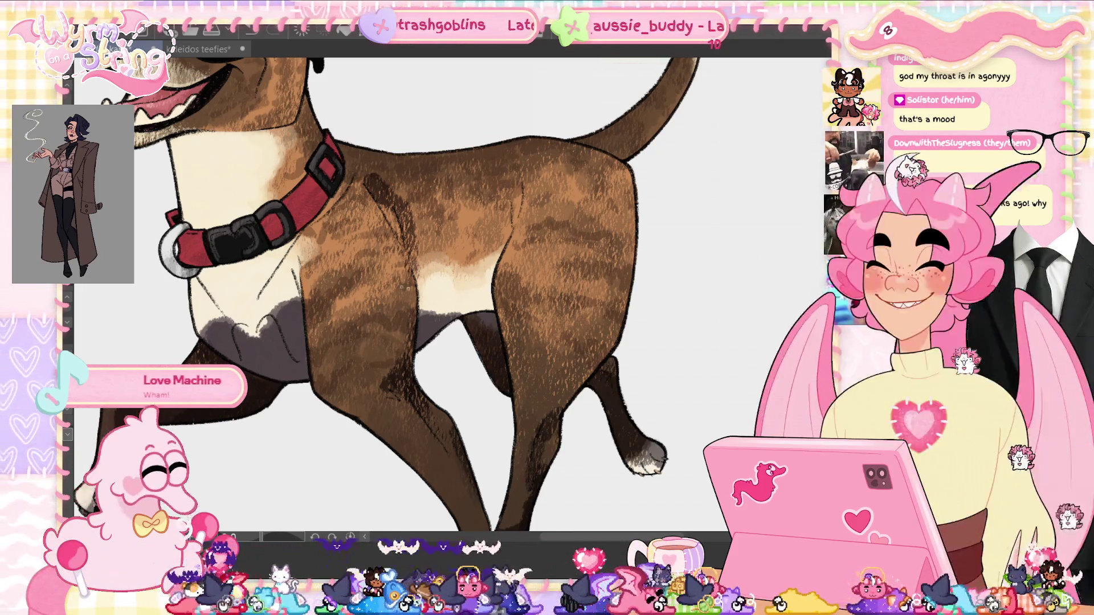
scroll(450, 293, down, 3)
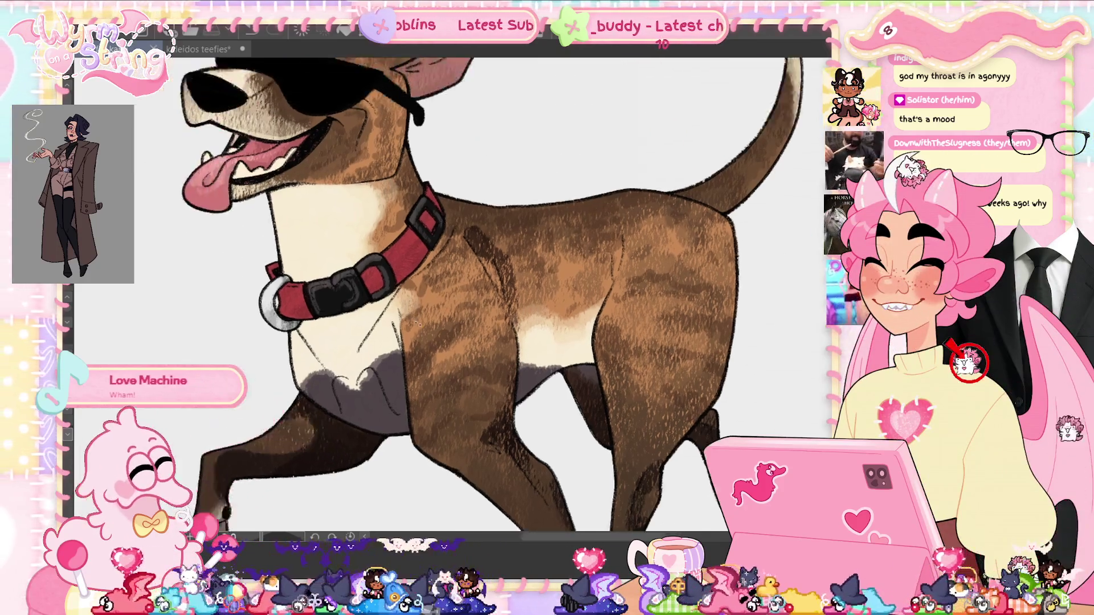
mouse_move(342, 276)
mouse_down()
mouse_move(359, 265)
mouse_move(342, 256)
mouse_move(427, 251)
mouse_move(382, 245)
mouse_up()
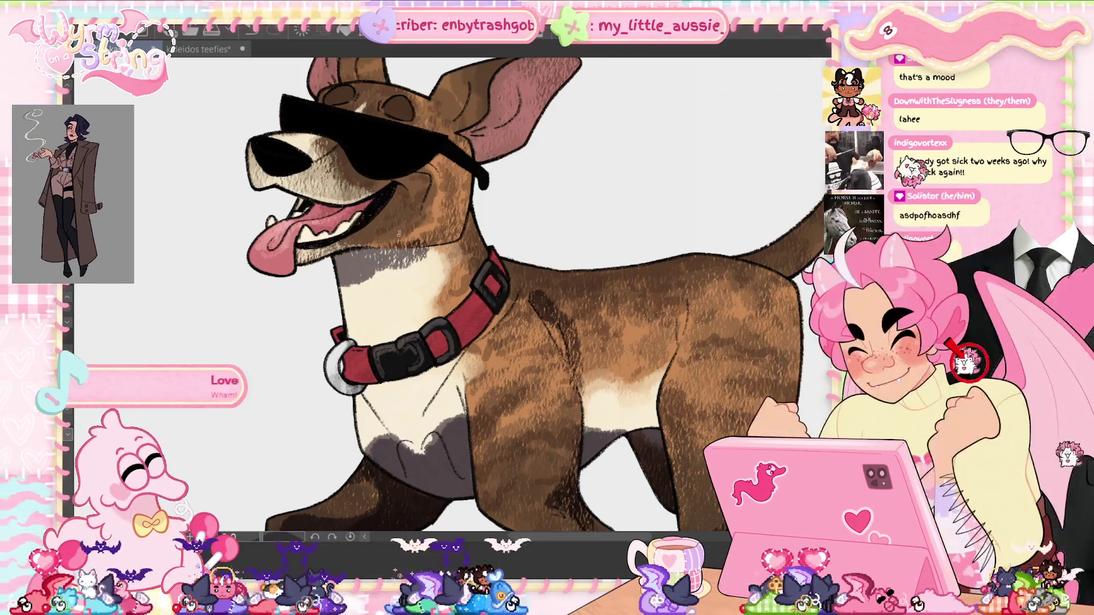
key(ctrl+z)
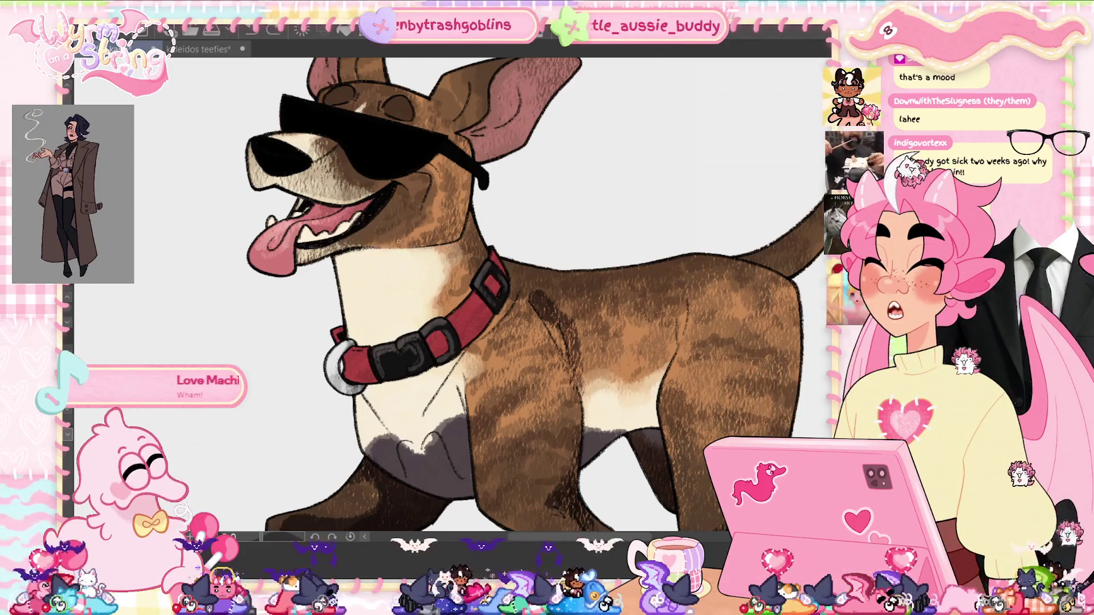
key(minus)
key(minus)
key(minus)
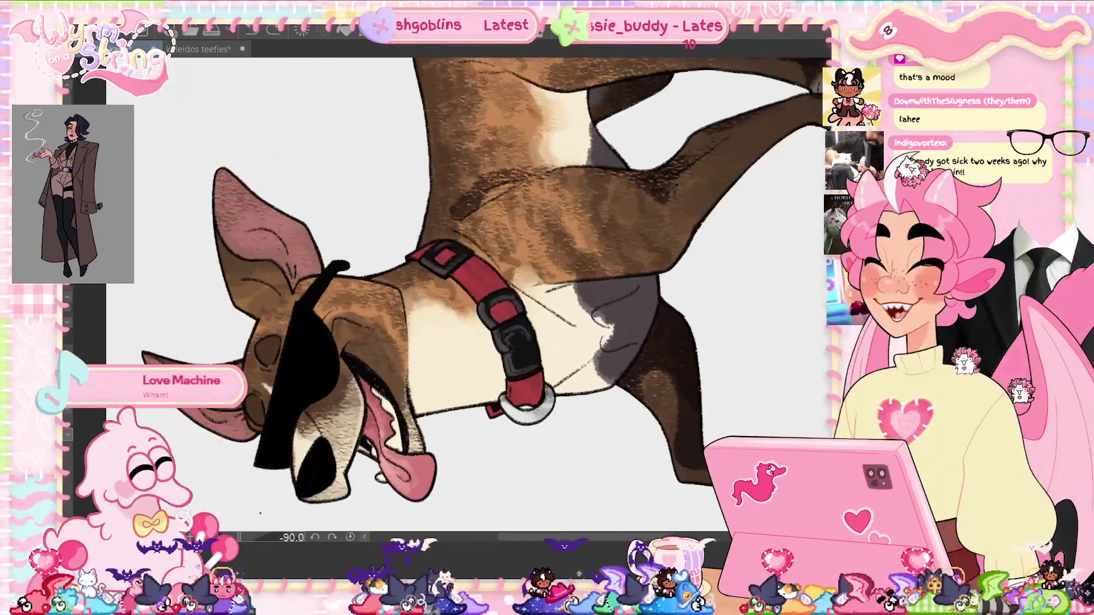
- Paint grey and dark textured fur strokes down the cream chest, then reset the view rotation
mouse_move(416, 362)
mouse_down()
mouse_move(433, 406)
mouse_move(418, 394)
mouse_up()
mouse_move(408, 351)
mouse_down()
mouse_move(422, 410)
mouse_move(406, 331)
mouse_move(406, 388)
mouse_move(419, 404)
mouse_move(405, 350)
mouse_up()
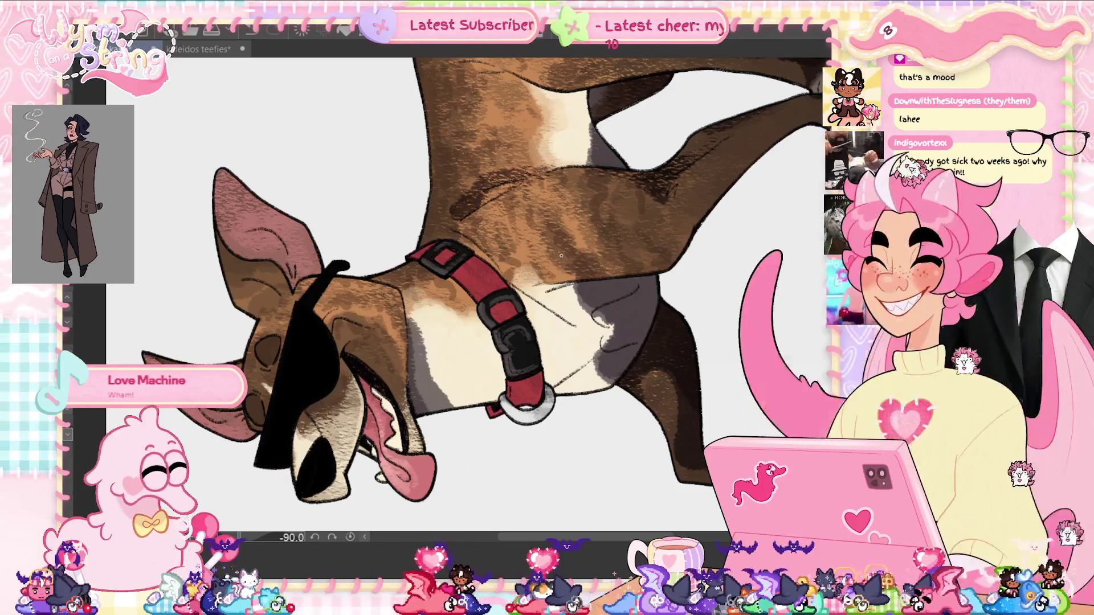
mouse_move(590, 367)
mouse_down()
mouse_move(569, 394)
mouse_move(578, 384)
mouse_up()
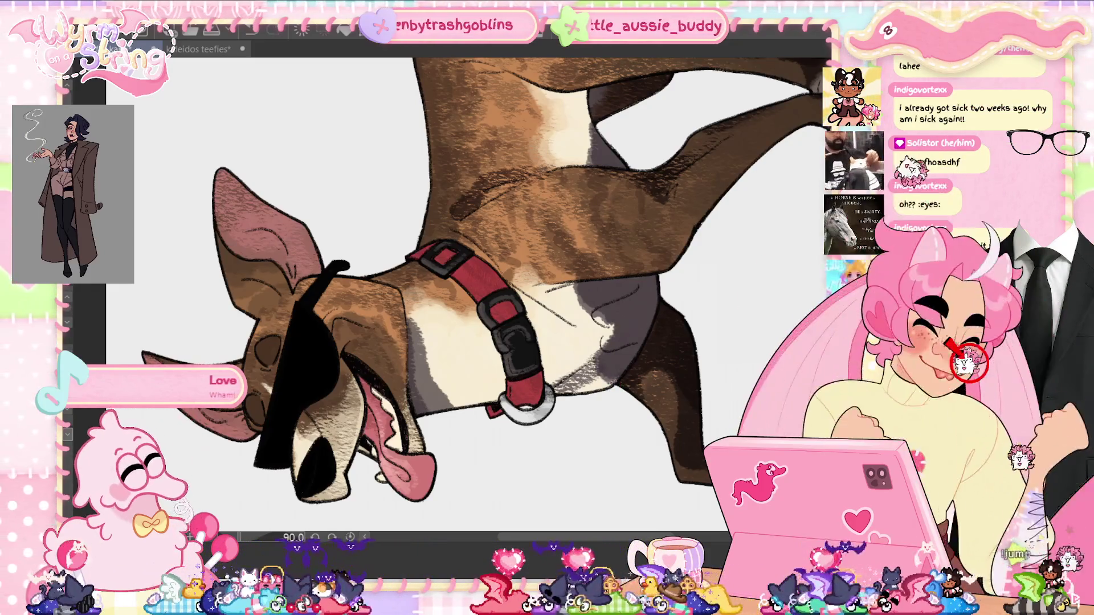
mouse_move(612, 321)
mouse_down()
mouse_move(598, 346)
mouse_move(584, 328)
mouse_up()
mouse_move(576, 284)
mouse_down()
mouse_move(547, 305)
mouse_move(573, 305)
mouse_up()
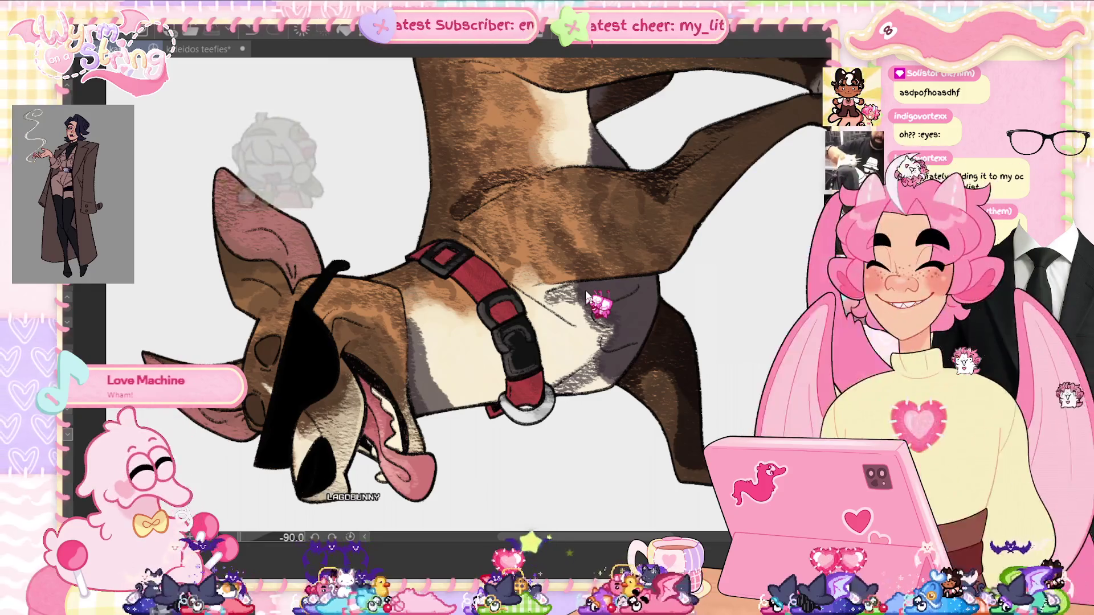
click(351, 537)
scroll(492, 338, up, 5)
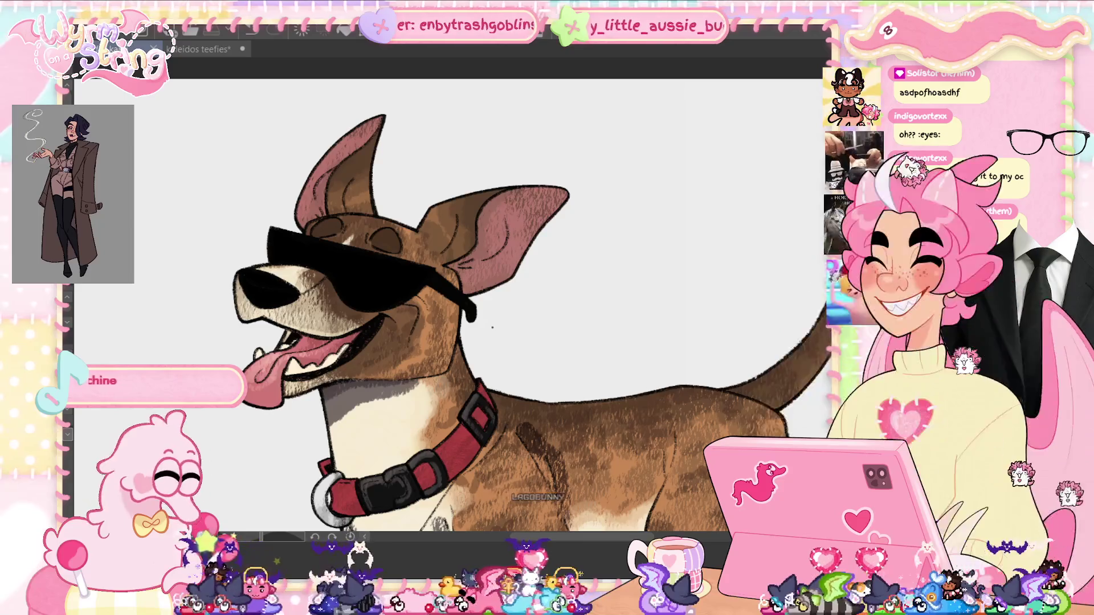
- Darken the mouth's inside and corner, shade inside both ears, and lightly shade the forehead
mouse_move(280, 331)
mouse_down()
mouse_move(320, 352)
mouse_move(345, 353)
mouse_move(359, 335)
mouse_move(302, 370)
mouse_move(331, 362)
mouse_up()
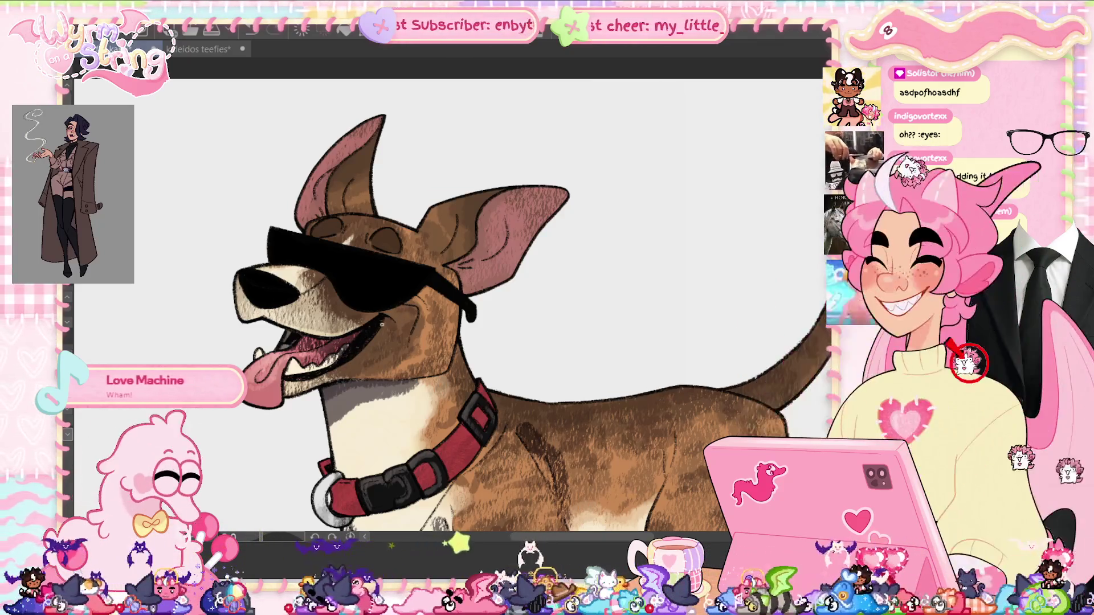
mouse_move(383, 331)
mouse_down()
mouse_move(369, 343)
mouse_move(391, 339)
mouse_up()
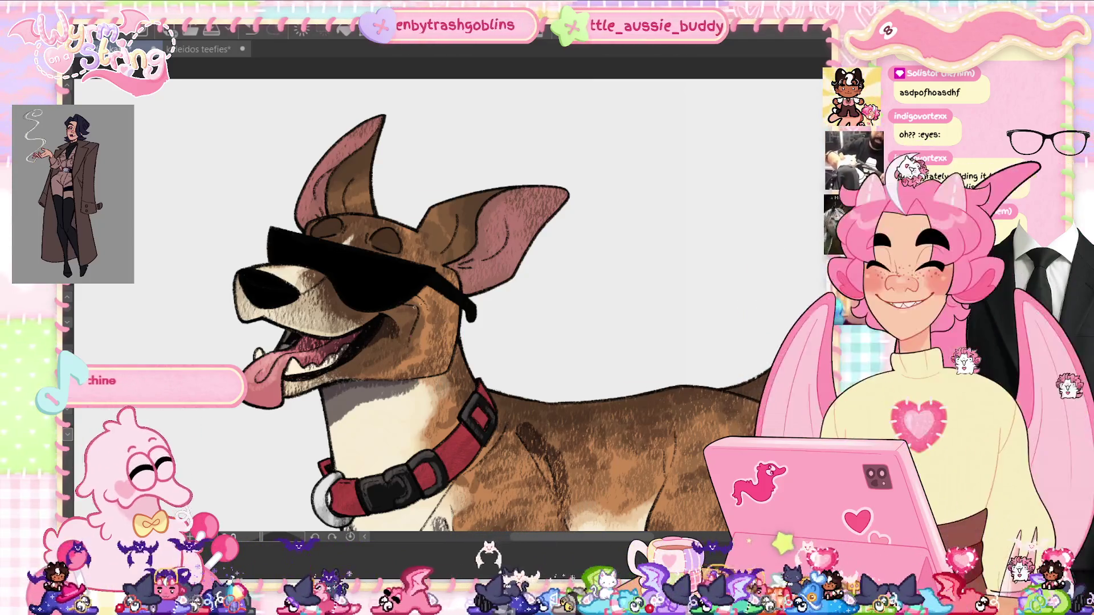
mouse_move(465, 266)
mouse_down()
mouse_move(454, 267)
mouse_move(485, 245)
mouse_move(483, 217)
mouse_up()
mouse_move(472, 263)
mouse_down()
mouse_move(474, 294)
mouse_move(487, 279)
mouse_up()
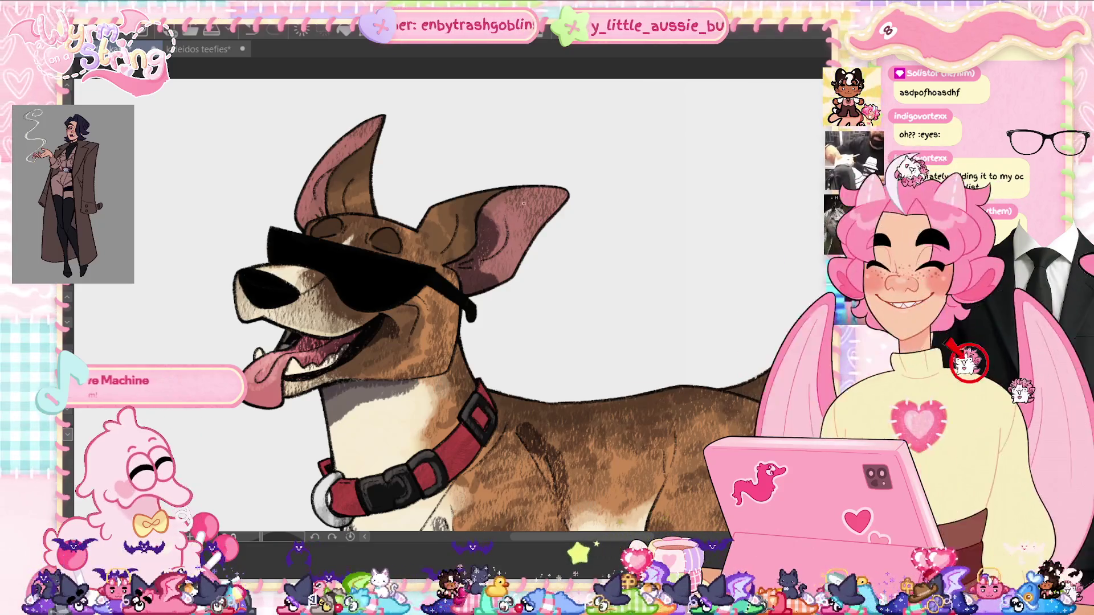
mouse_move(330, 208)
mouse_down()
mouse_move(314, 214)
mouse_move(353, 140)
mouse_move(337, 205)
mouse_move(345, 198)
mouse_up()
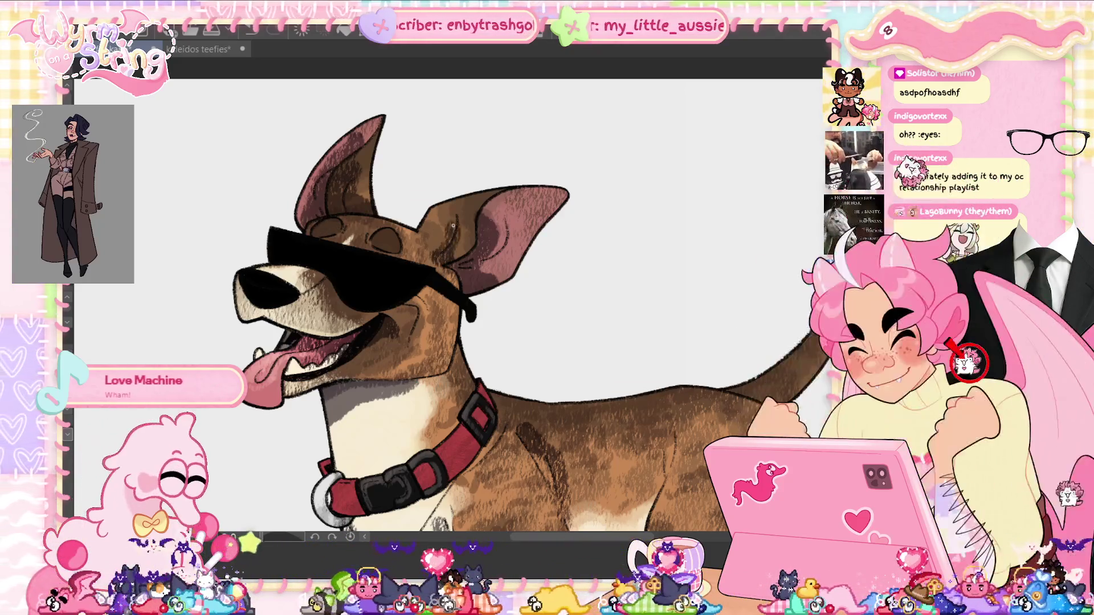
drag(444, 243, 445, 262)
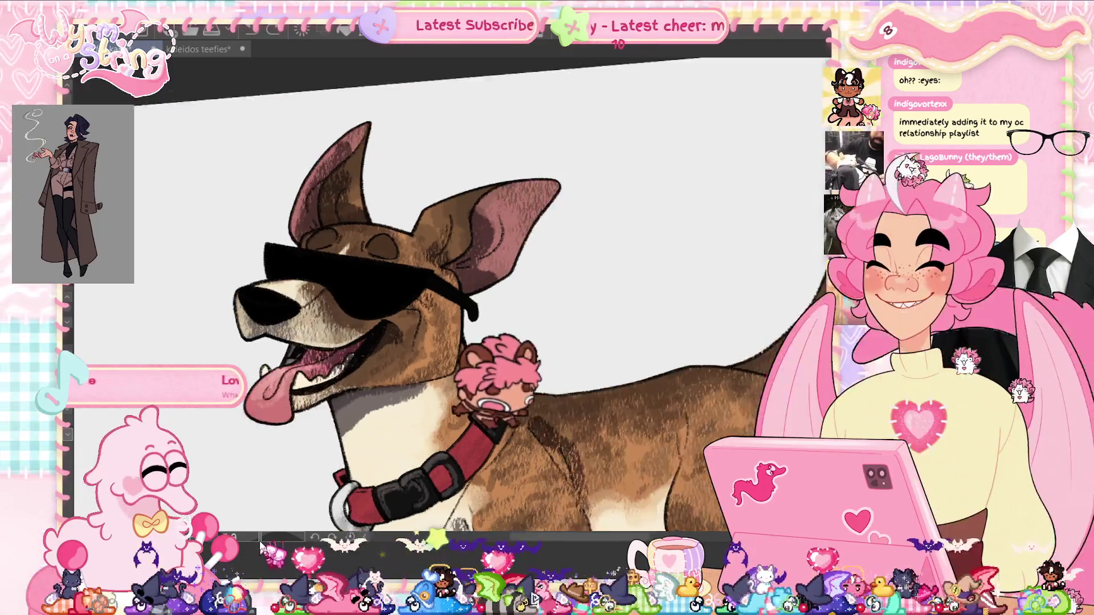
drag(420, 450, 484, 364)
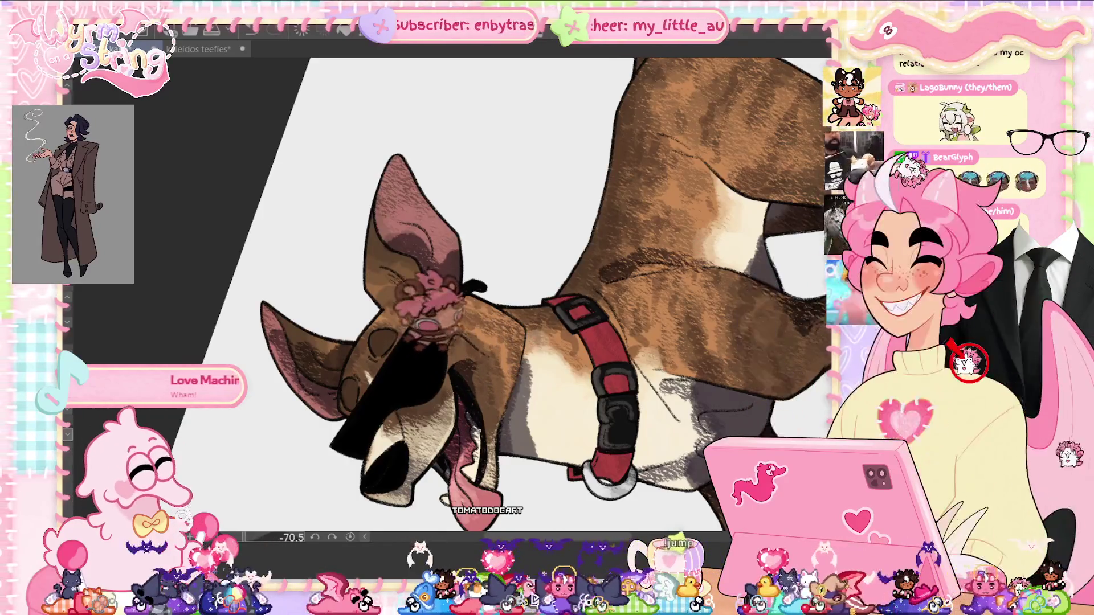
- Reset rotation and zoom with Ctrl+0, then scroll to show the body and legs
key(ctrl+0)
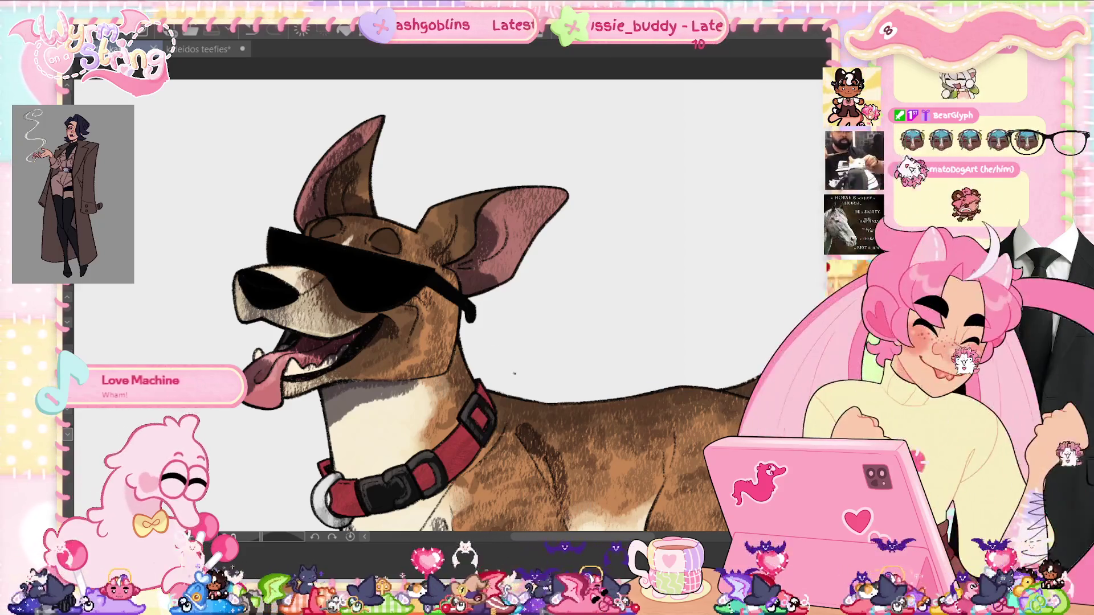
scroll(445, 296, down, 3)
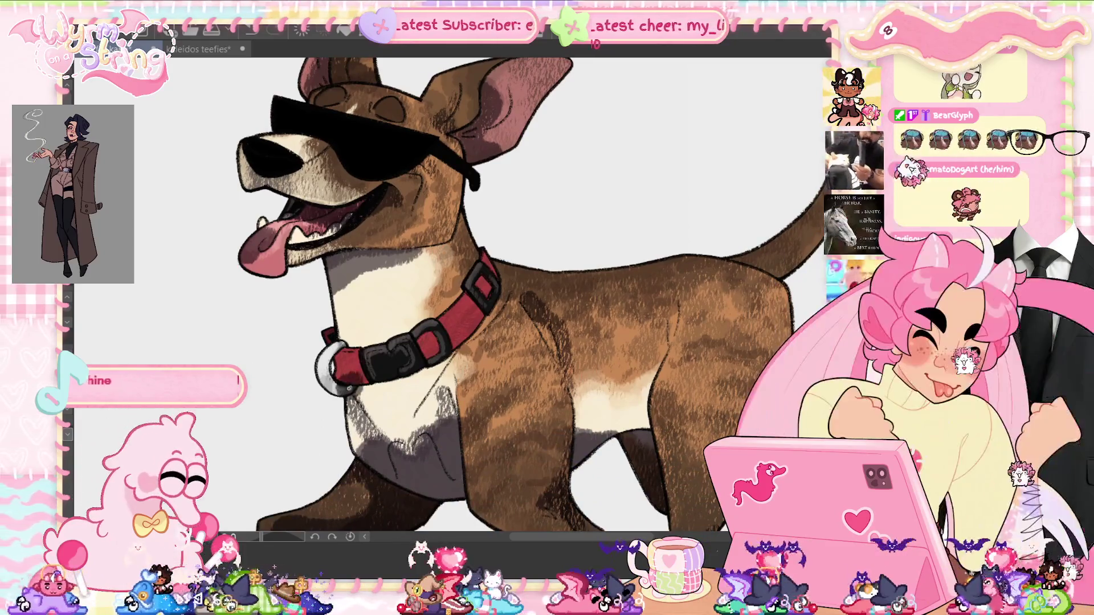
- Shade the red collar from buckle to neck and add a dark stroke on the chest below
mouse_move(365, 373)
mouse_down()
mouse_move(462, 336)
mouse_move(491, 256)
mouse_move(497, 273)
mouse_move(456, 351)
mouse_move(358, 399)
mouse_up()
drag(447, 358, 459, 398)
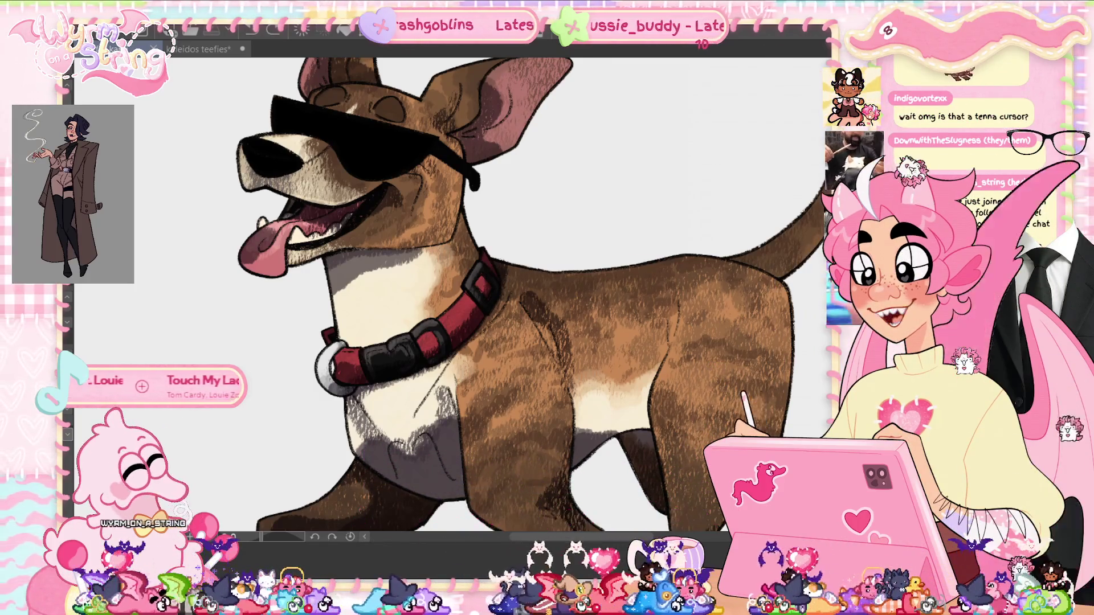
scroll(512, 285, up, 1)
scroll(450, 293, right, 5)
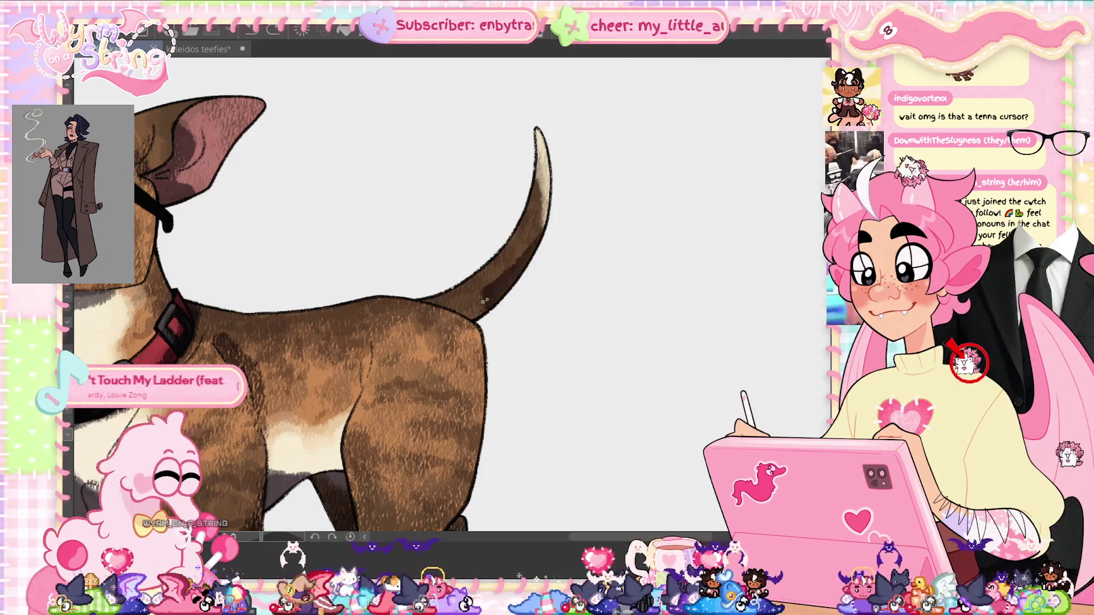
- Lighten the back fur, then paint dark brindle shading on the rear body and shoulder line
mouse_move(443, 331)
mouse_down()
mouse_move(455, 319)
mouse_move(458, 329)
mouse_move(434, 321)
mouse_up()
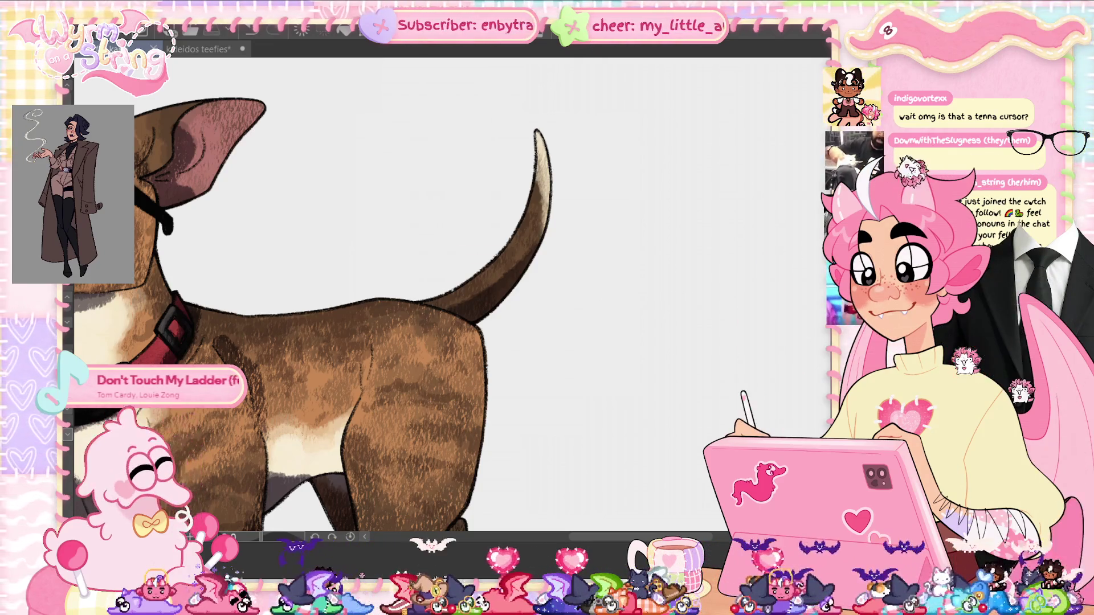
scroll(313, 296, down, 3)
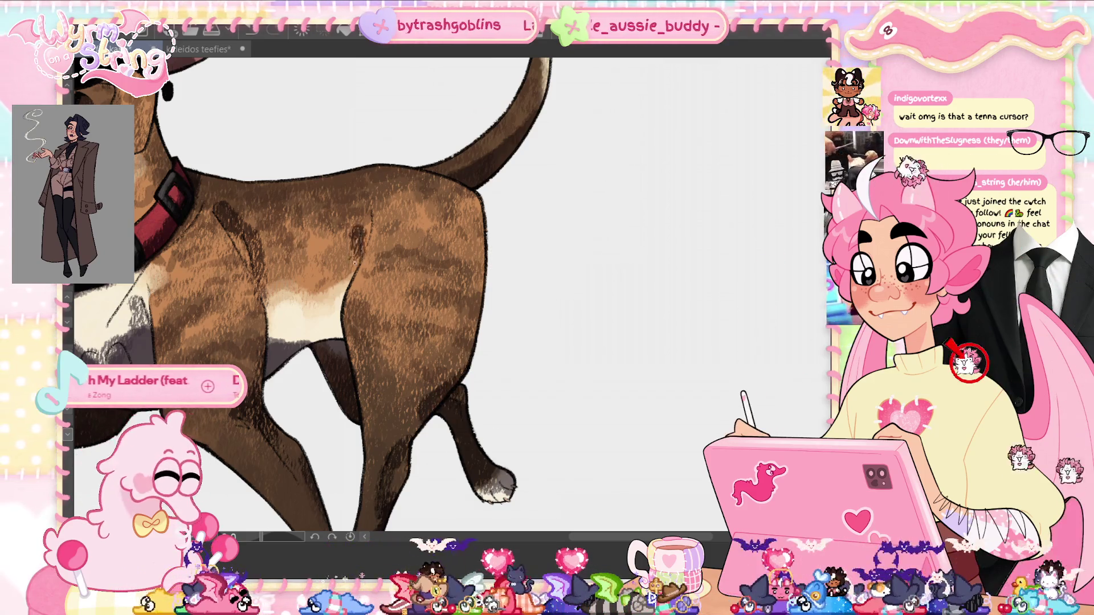
mouse_move(353, 271)
mouse_down()
mouse_move(359, 239)
mouse_move(352, 283)
mouse_move(371, 236)
mouse_move(344, 284)
mouse_up()
mouse_move(235, 220)
mouse_down()
mouse_move(255, 238)
mouse_move(262, 272)
mouse_move(352, 316)
mouse_move(463, 280)
mouse_up()
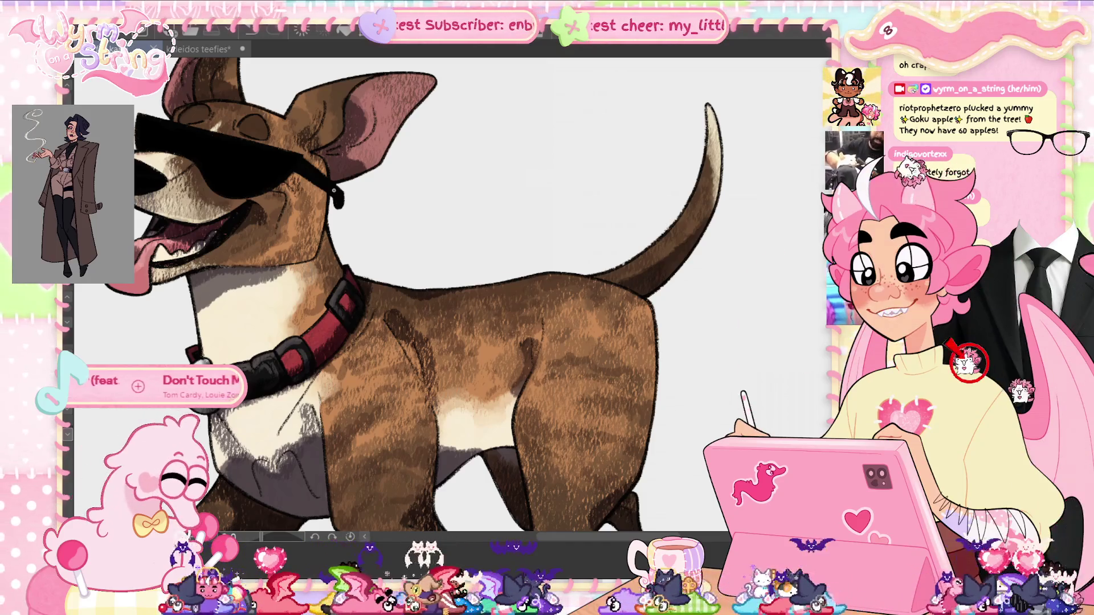
scroll(334, 190, down, 2)
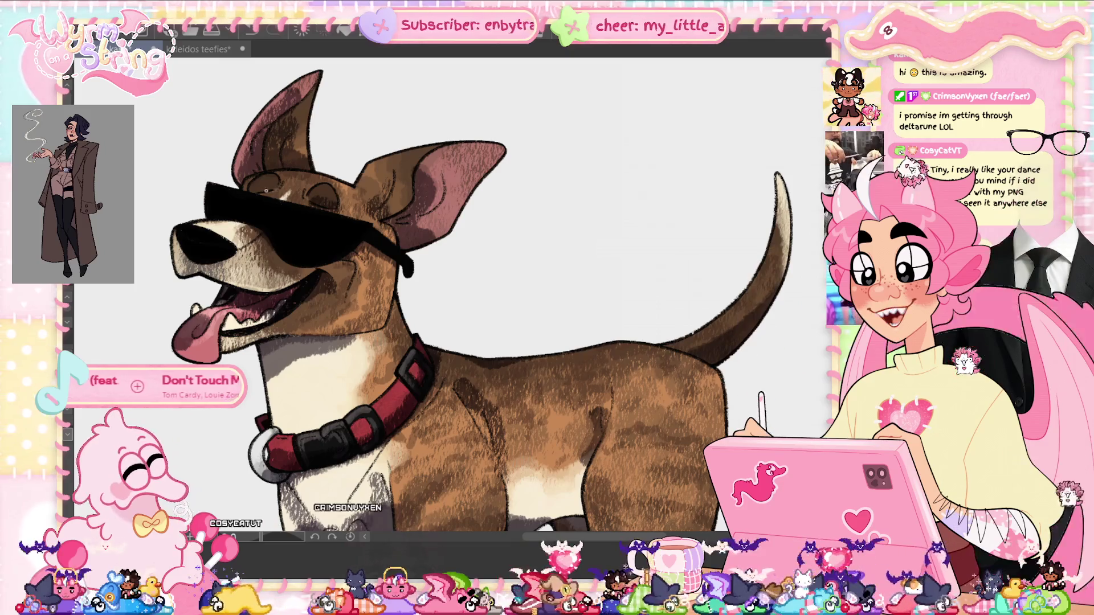
- Paint darker marks inside both ears, then fit the whole dog to the window with Ctrl+0
mouse_move(393, 231)
mouse_down()
mouse_move(364, 212)
mouse_move(395, 205)
mouse_up()
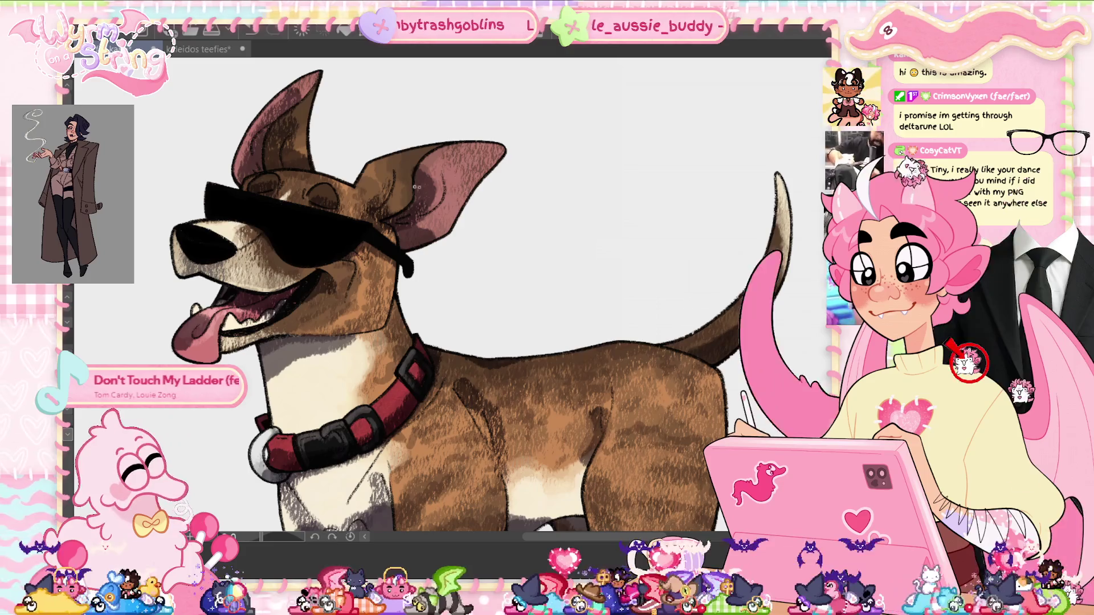
drag(259, 146, 250, 171)
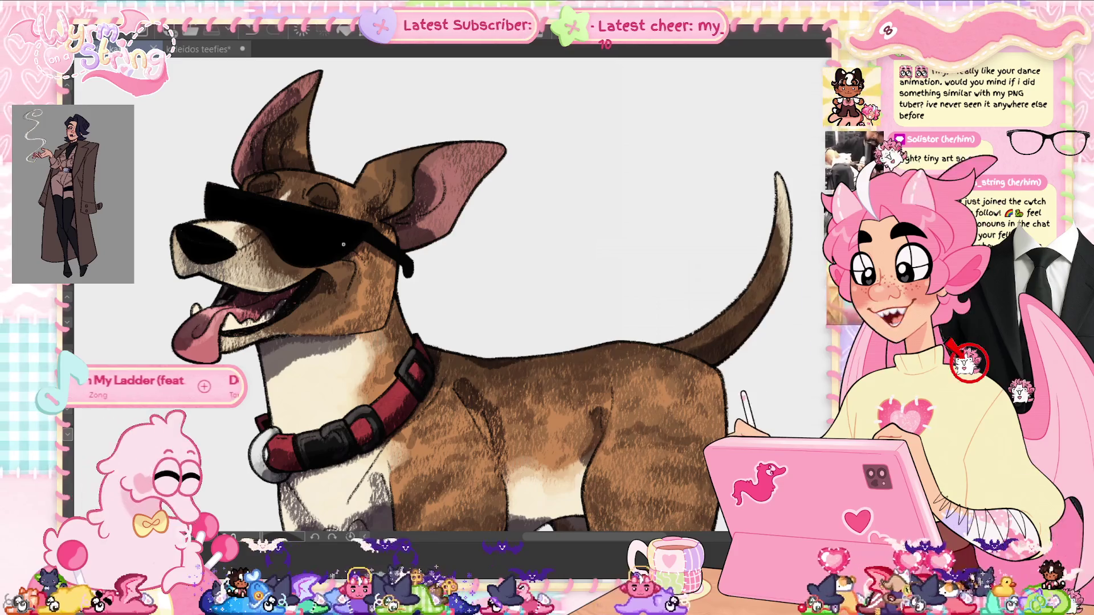
scroll(482, 295, down, 5)
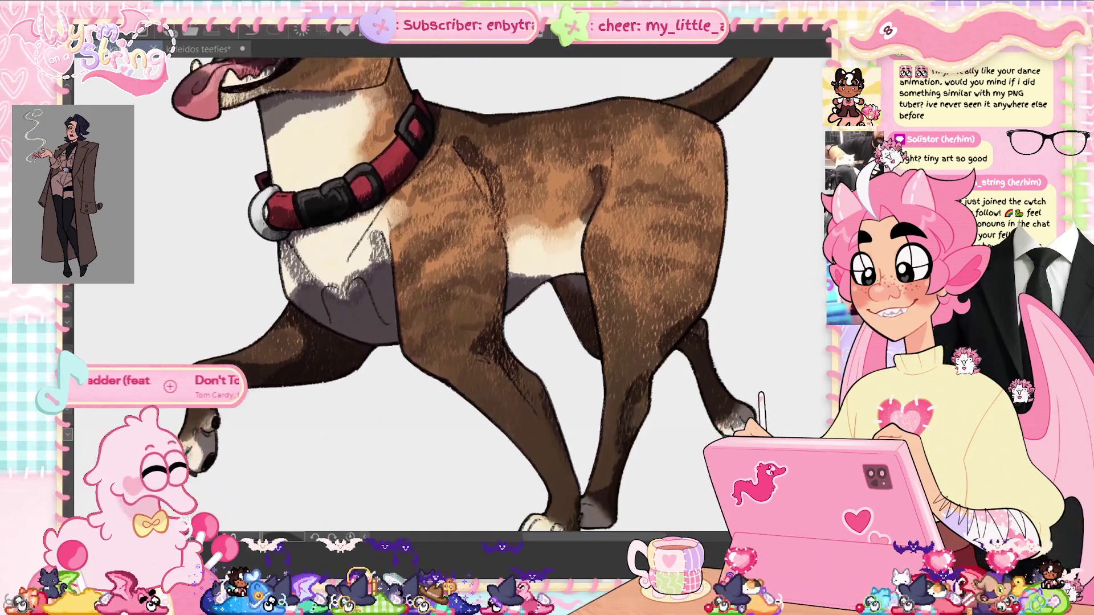
scroll(482, 294, up, 2)
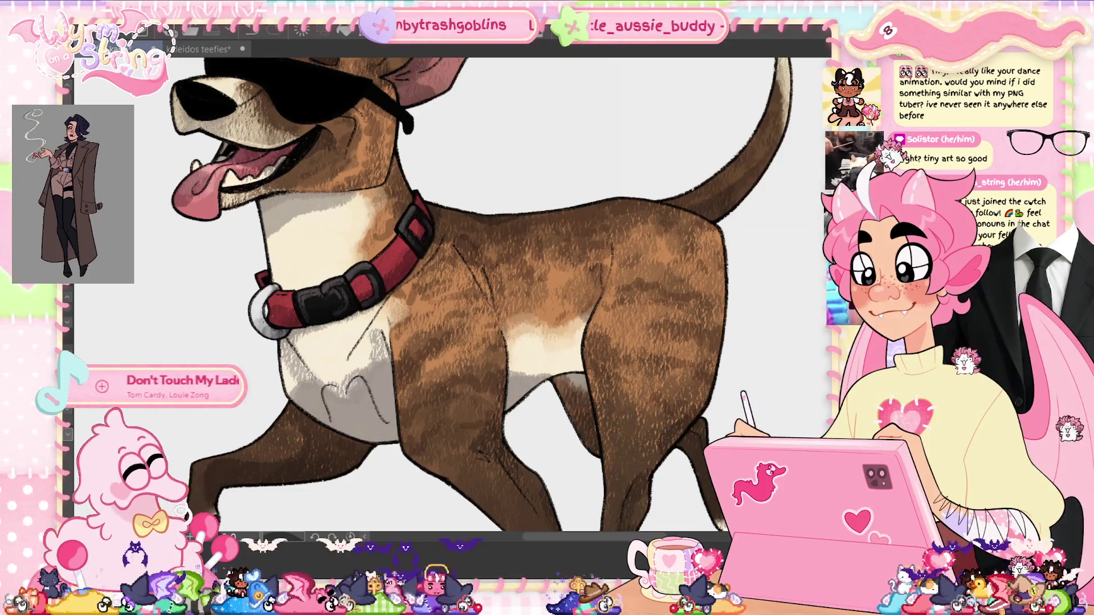
key(ctrl+0)
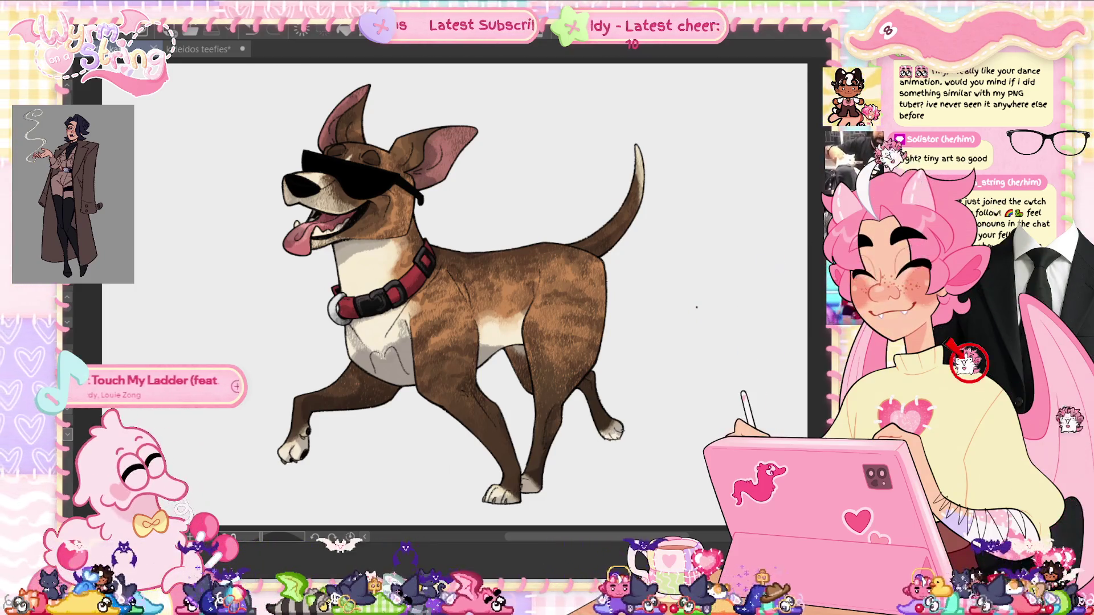
- Add small dark brindle marks across the body, then lay a first pale green stroke along the back
mouse_move(465, 266)
mouse_down()
mouse_move(491, 308)
mouse_move(534, 290)
mouse_move(538, 302)
mouse_up()
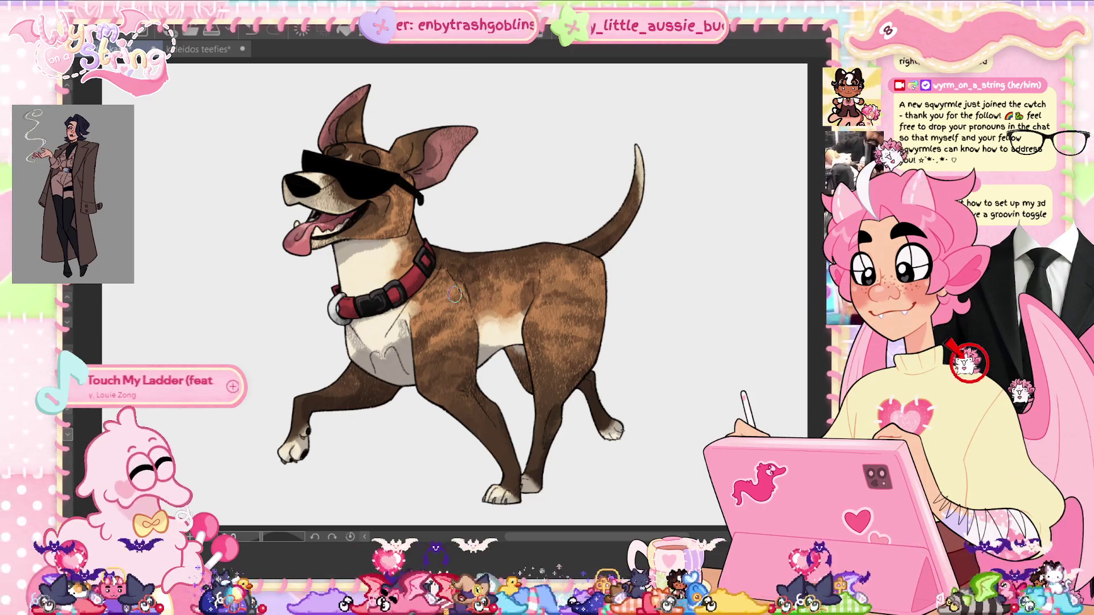
scroll(454, 294, up, 3)
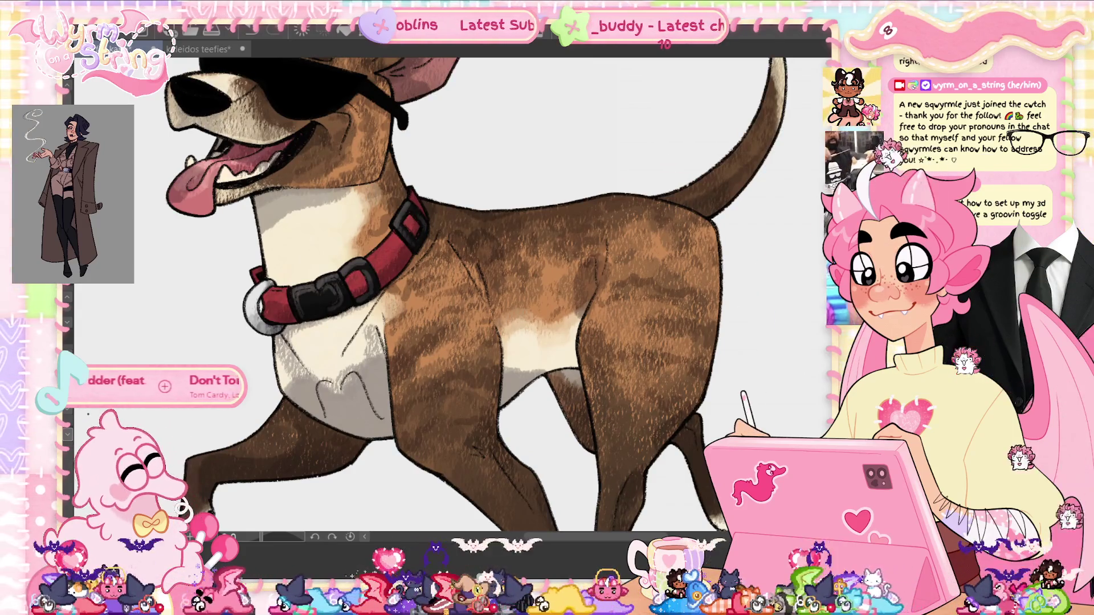
drag(419, 200, 501, 218)
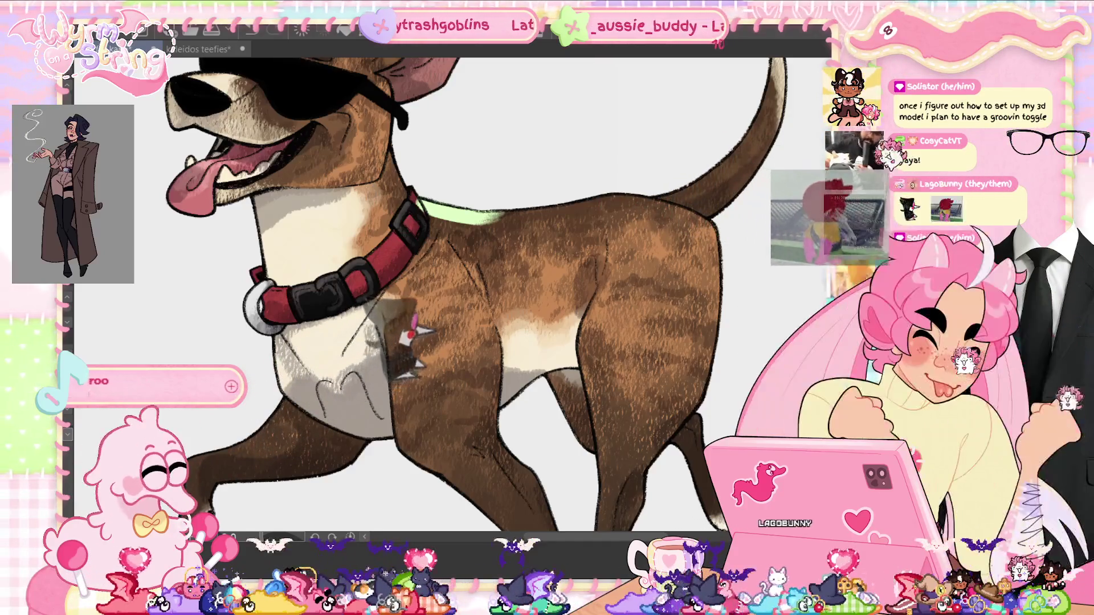
- Extend the pale green rim-light stroke along the back from the collar toward mid-back
scroll(475, 288, up, 3)
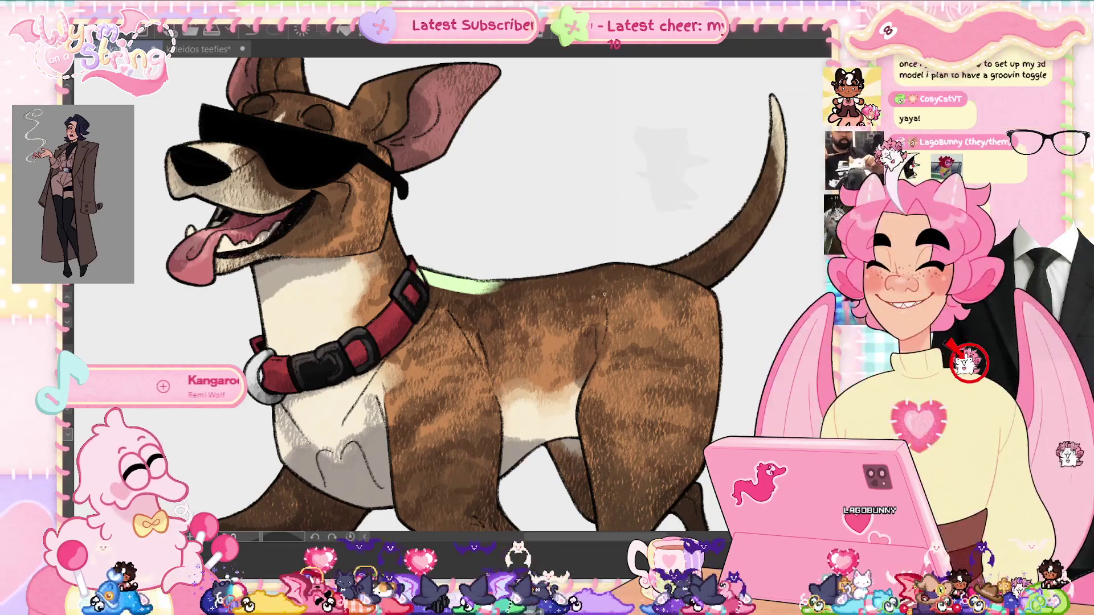
mouse_move(484, 288)
mouse_down()
mouse_move(610, 269)
mouse_move(686, 271)
mouse_up()
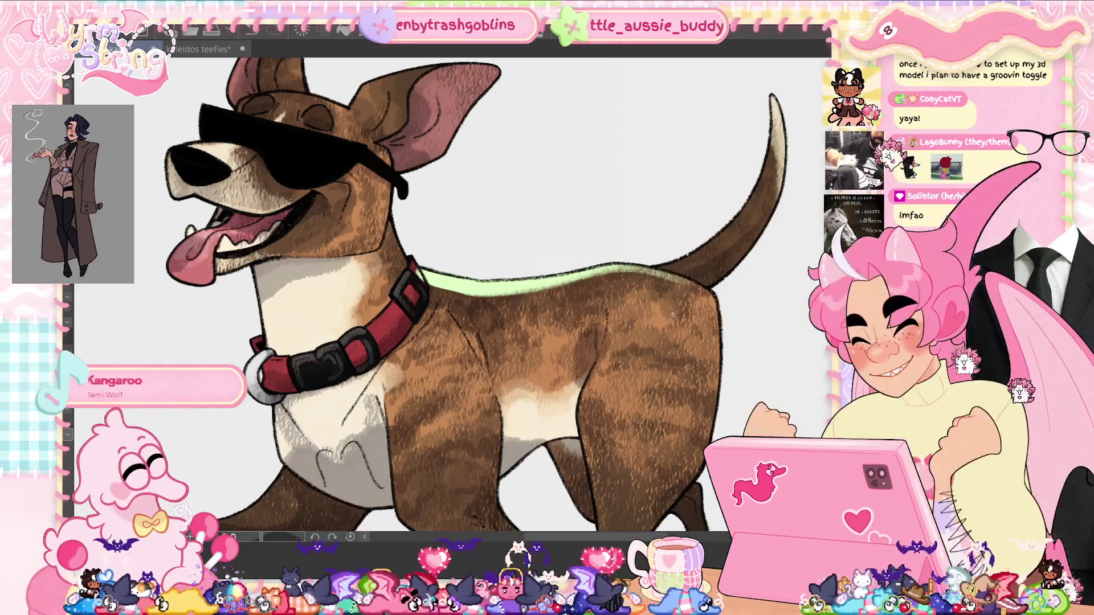
- Pan the canvas to view the dog's rear and tail, then back to the whole head
drag(672, 315, 532, 384)
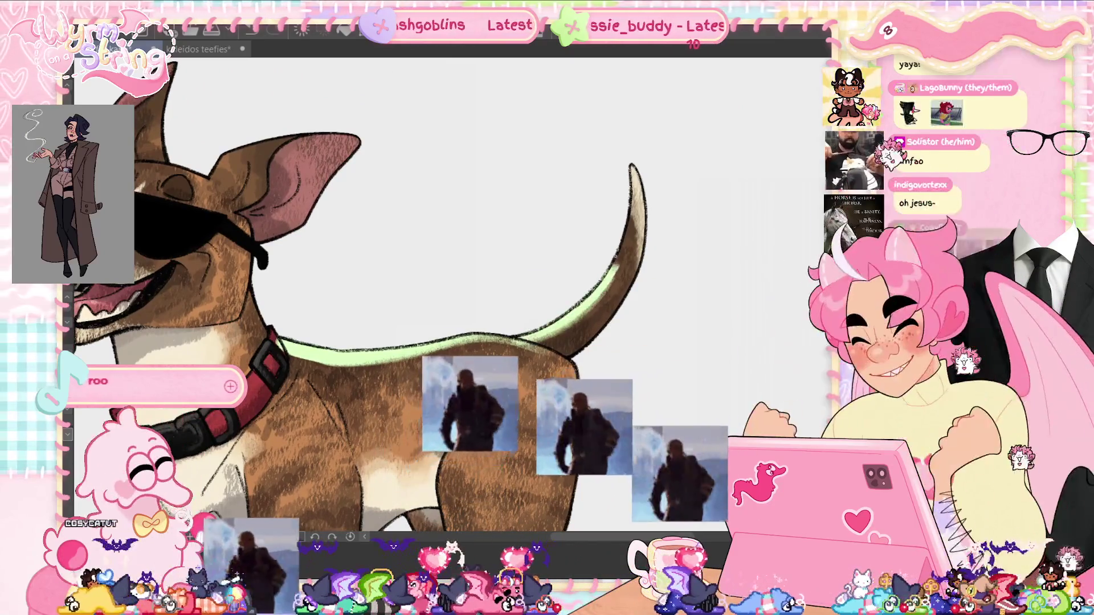
drag(364, 390, 483, 393)
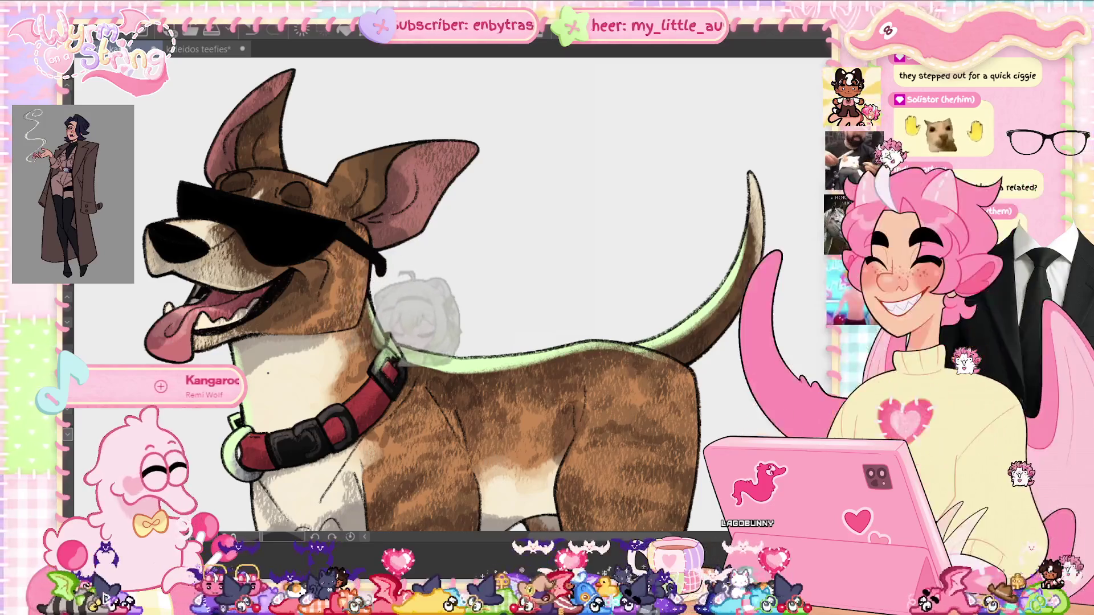
scroll(450, 297, up, 3)
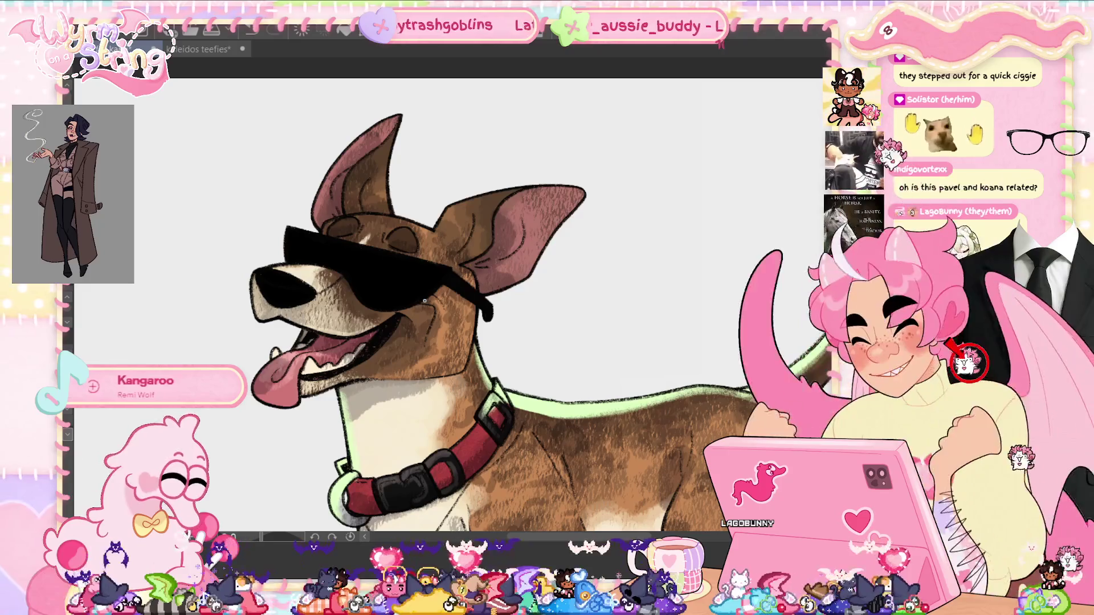
- Paint mint rim light along the left ear's edges up to the tip, redoing the forehead stroke
mouse_move(419, 225)
mouse_down()
mouse_move(343, 221)
mouse_move(399, 206)
mouse_up()
key(ctrl+z)
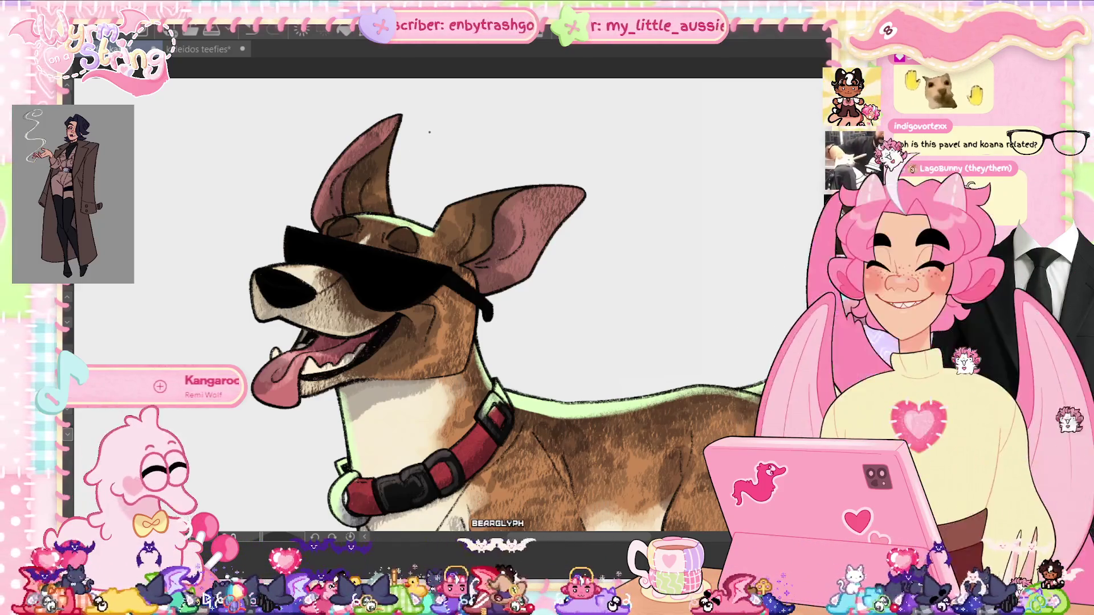
drag(370, 153, 333, 215)
mouse_move(364, 168)
mouse_down()
mouse_move(388, 131)
mouse_move(352, 153)
mouse_move(368, 144)
mouse_move(334, 214)
mouse_move(350, 205)
mouse_up()
mouse_move(393, 126)
mouse_down()
mouse_move(333, 204)
mouse_move(339, 221)
mouse_up()
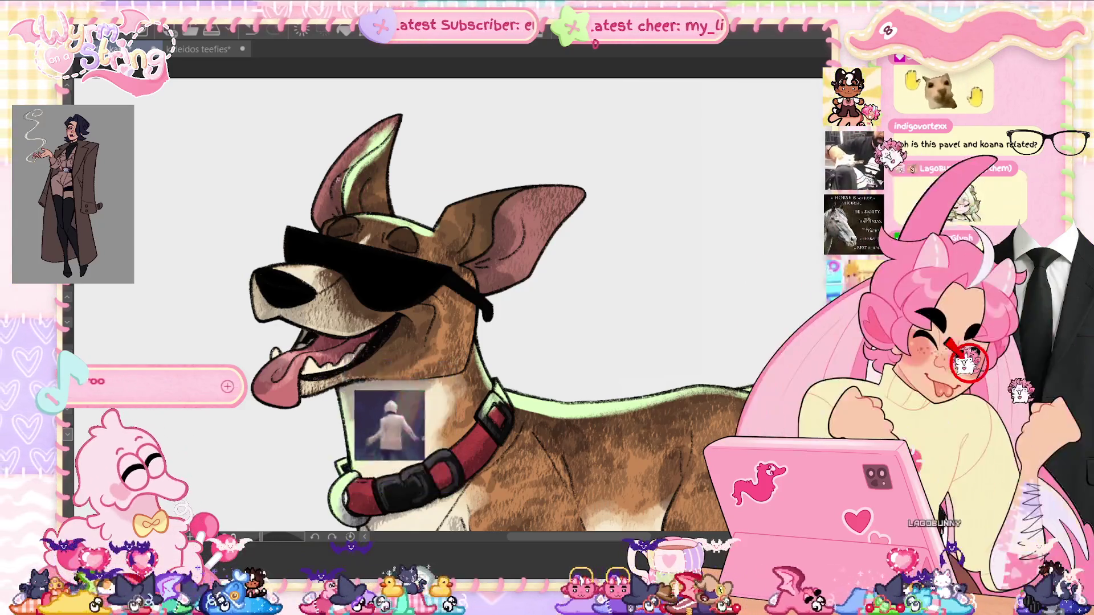
mouse_move(387, 131)
mouse_down()
mouse_move(347, 181)
mouse_move(370, 154)
mouse_up()
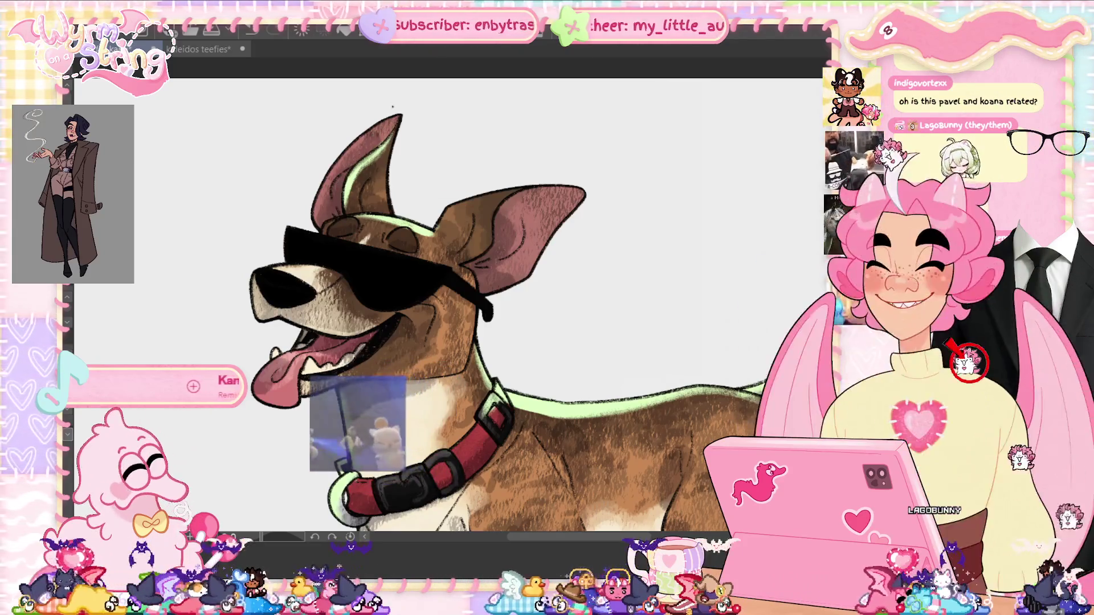
drag(399, 119, 319, 210)
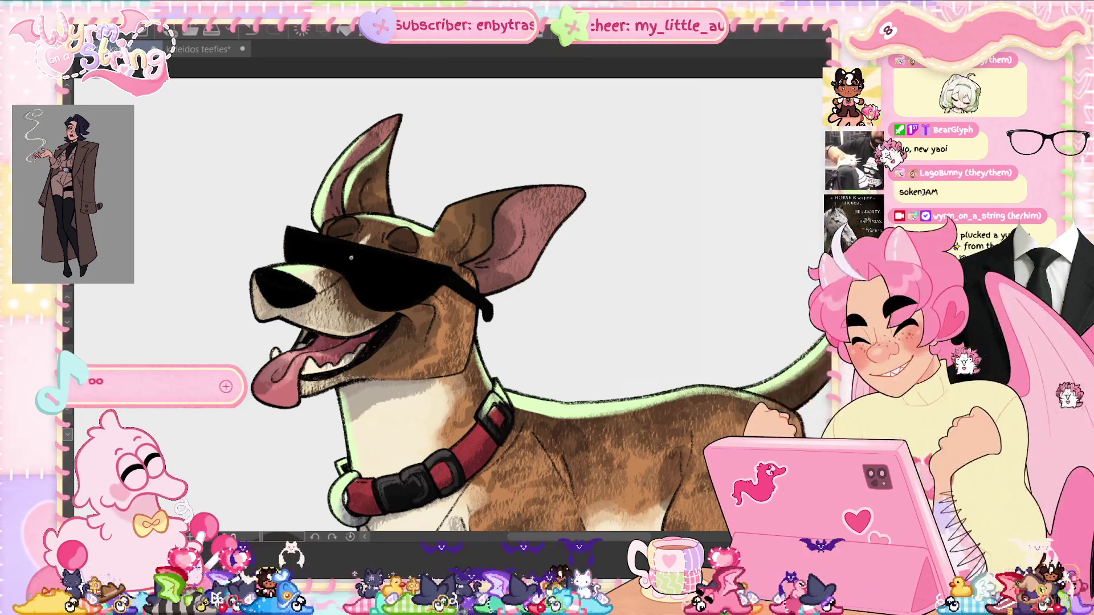
- Undo the stray sketch mark on the nose and brighten the tongue's highlight
key(ctrl+z)
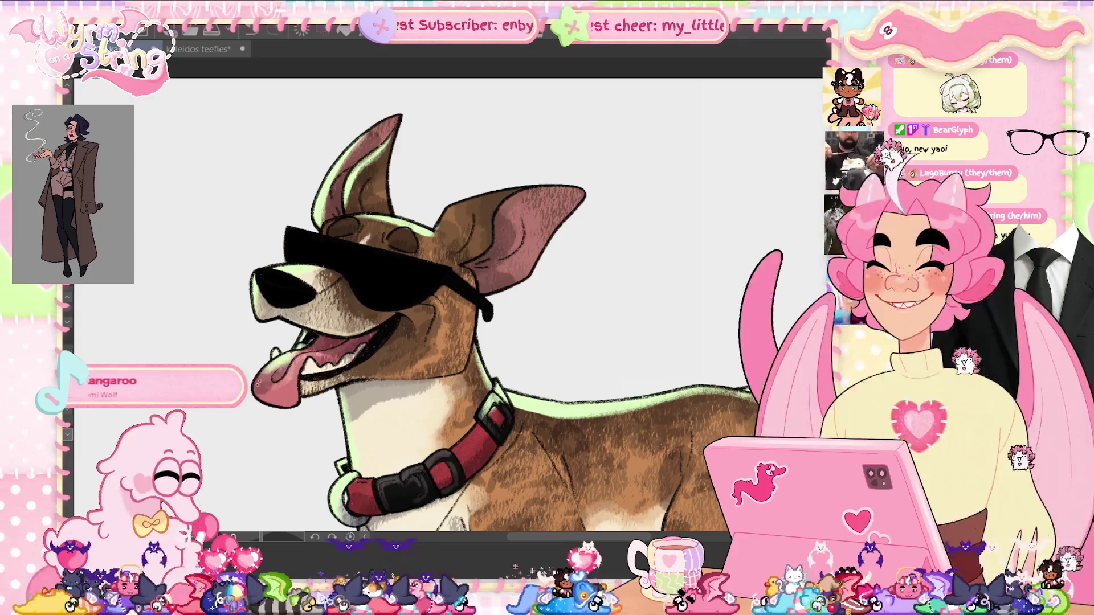
drag(283, 386, 301, 356)
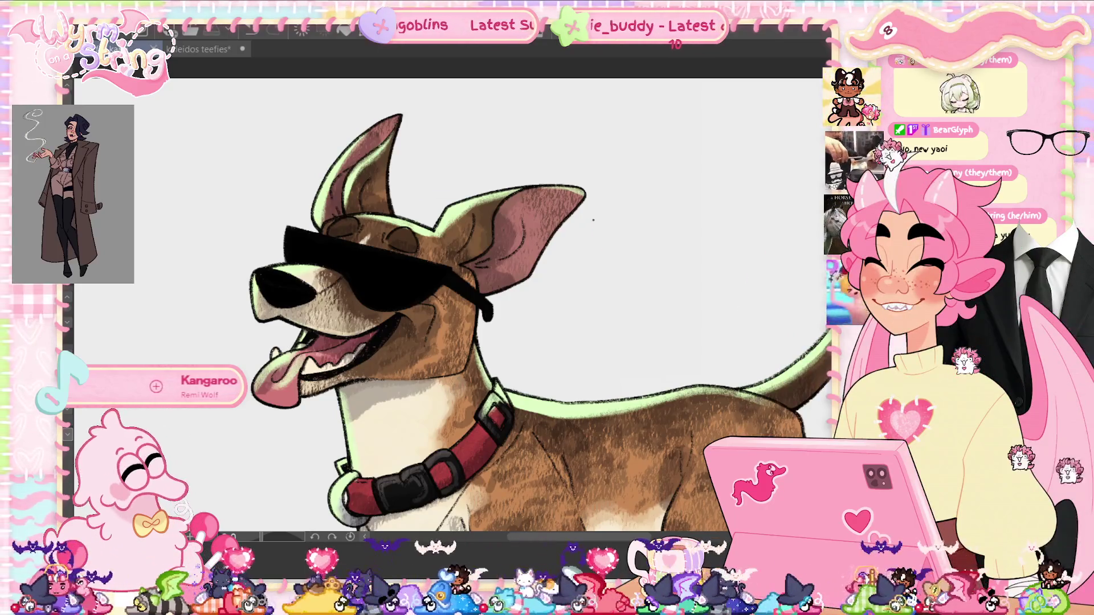
scroll(275, 223, down, 10)
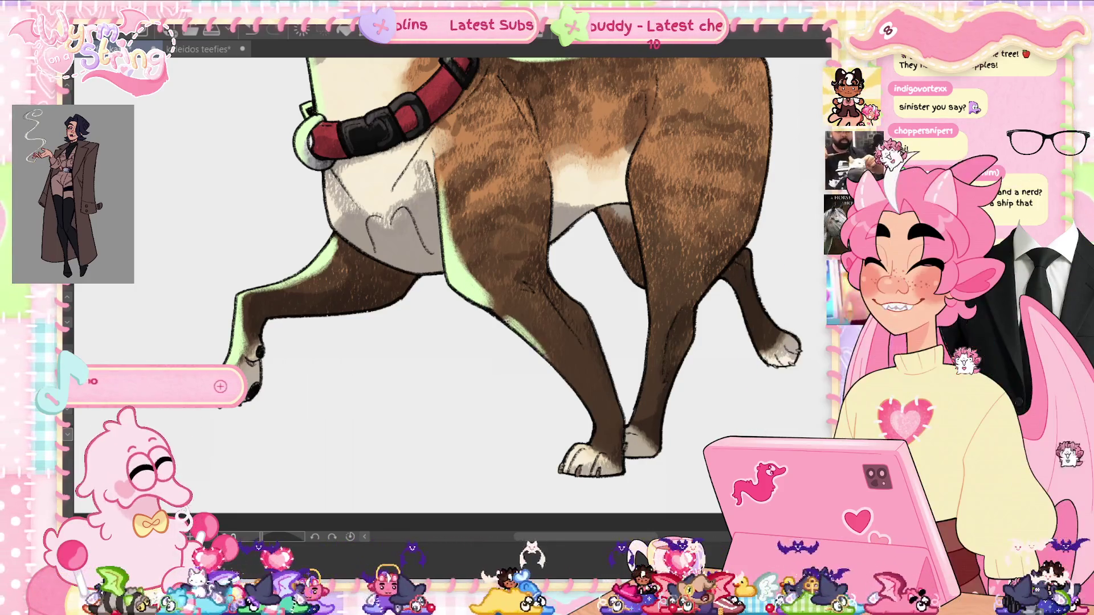
- Paint a pale green rim-light stroke along the edge of the dog's leg
drag(504, 312, 535, 340)
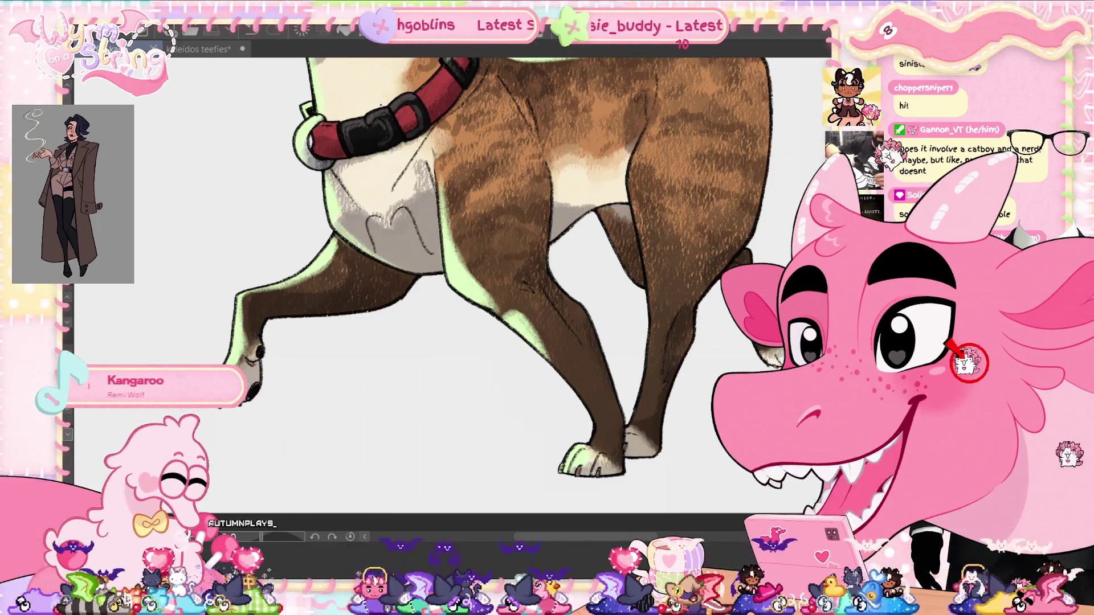
scroll(433, 285, up, 3)
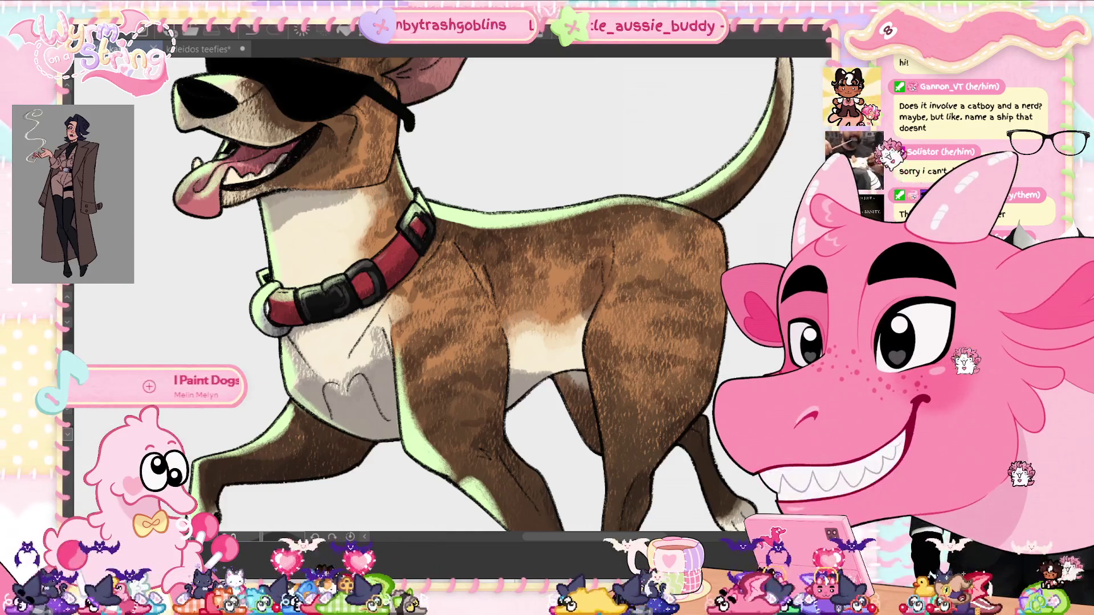
key(ctrl+0)
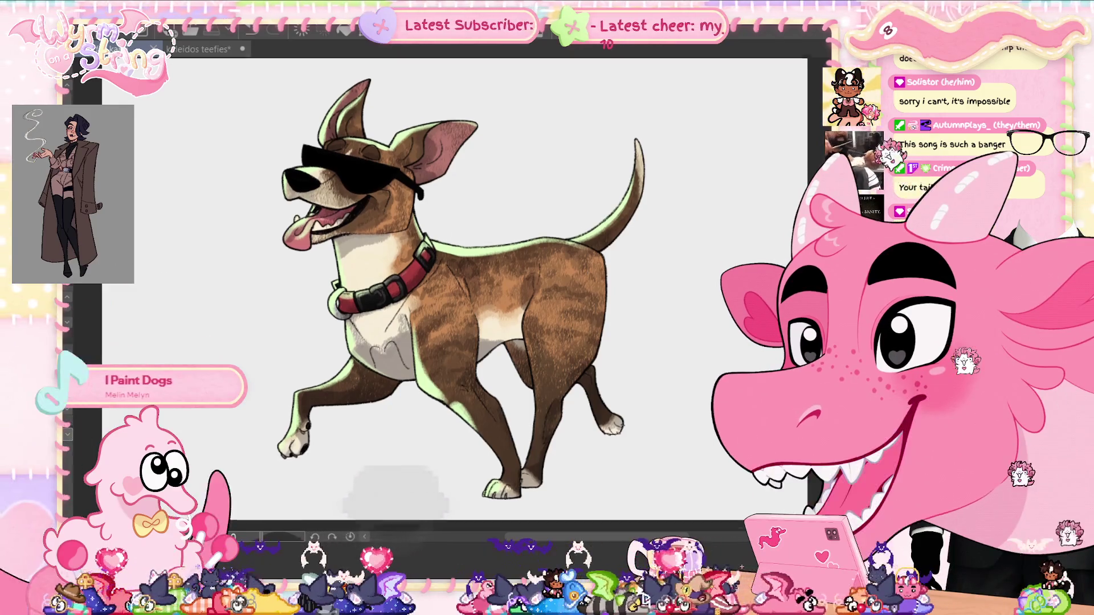
scroll(587, 278, down, 1)
scroll(431, 342, up, 2)
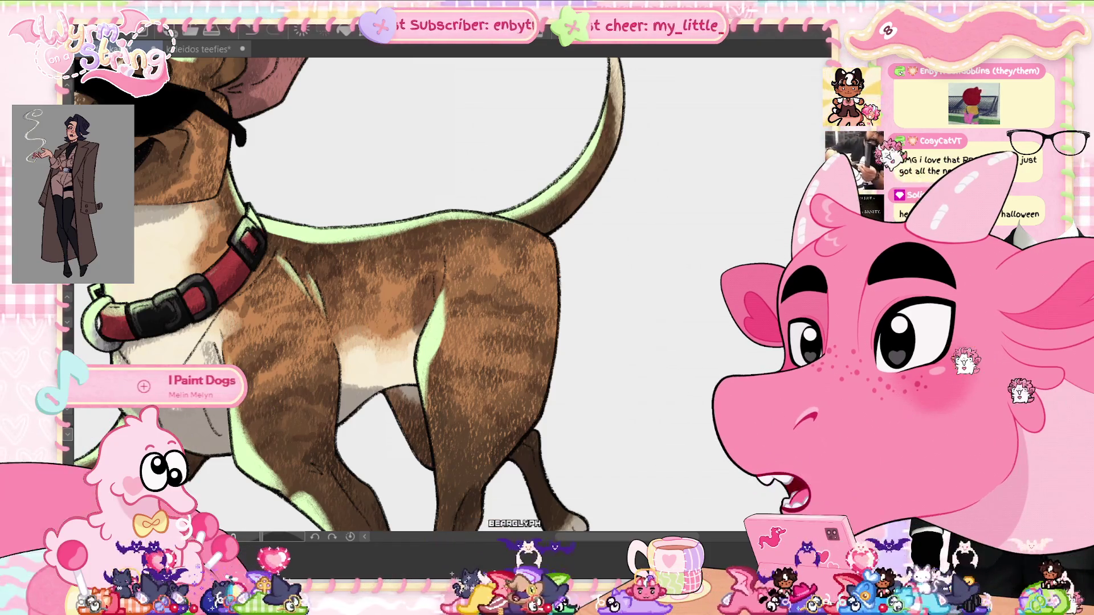
scroll(351, 294, up, 2)
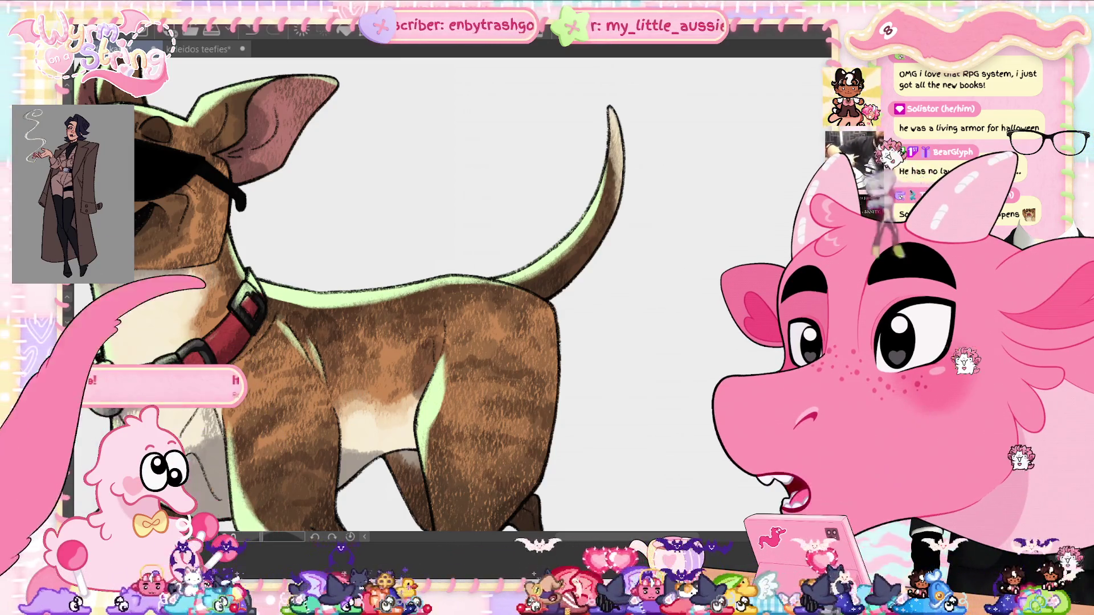
- Paint short pale green rim-light strokes at the bottom of the leg, tipping the paw
scroll(350, 293, down, 3)
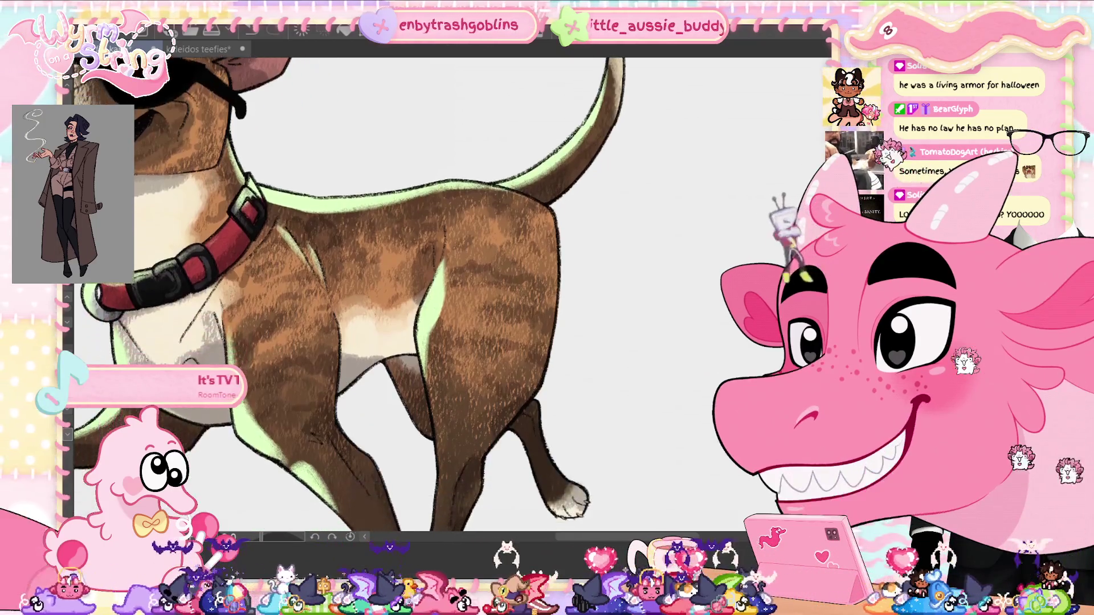
scroll(349, 288, down, 3)
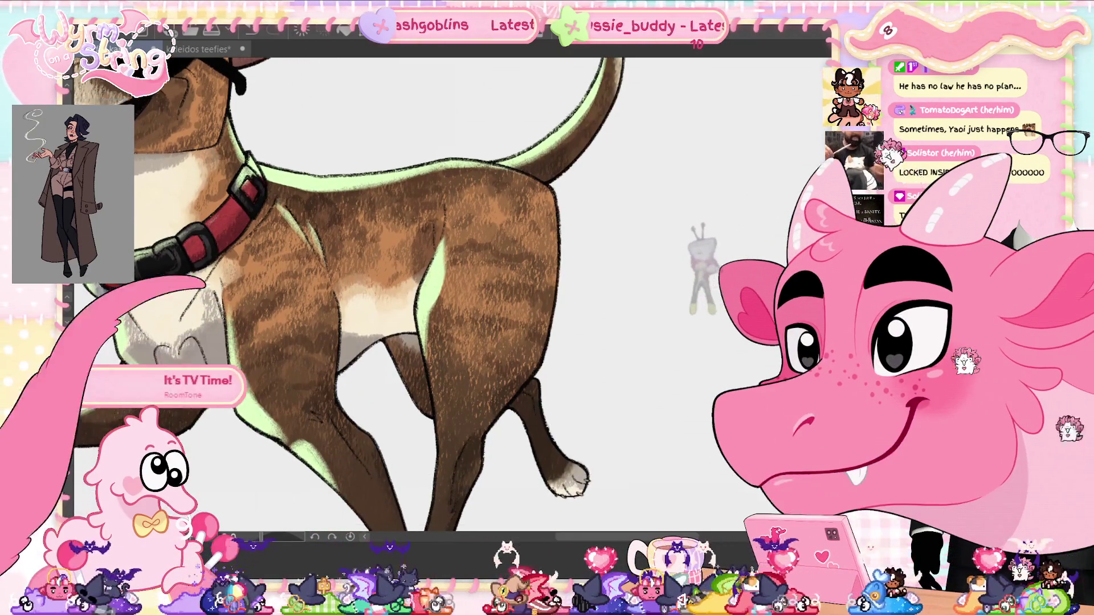
scroll(350, 288, down, 1)
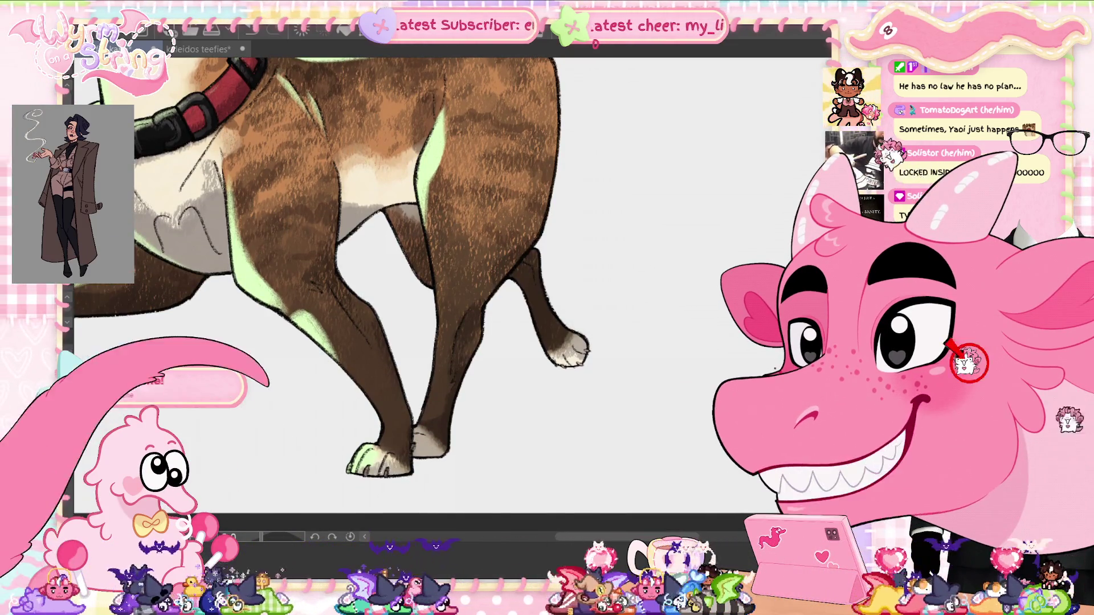
mouse_move(595, 541)
mouse_down()
mouse_move(571, 548)
mouse_move(589, 548)
mouse_up()
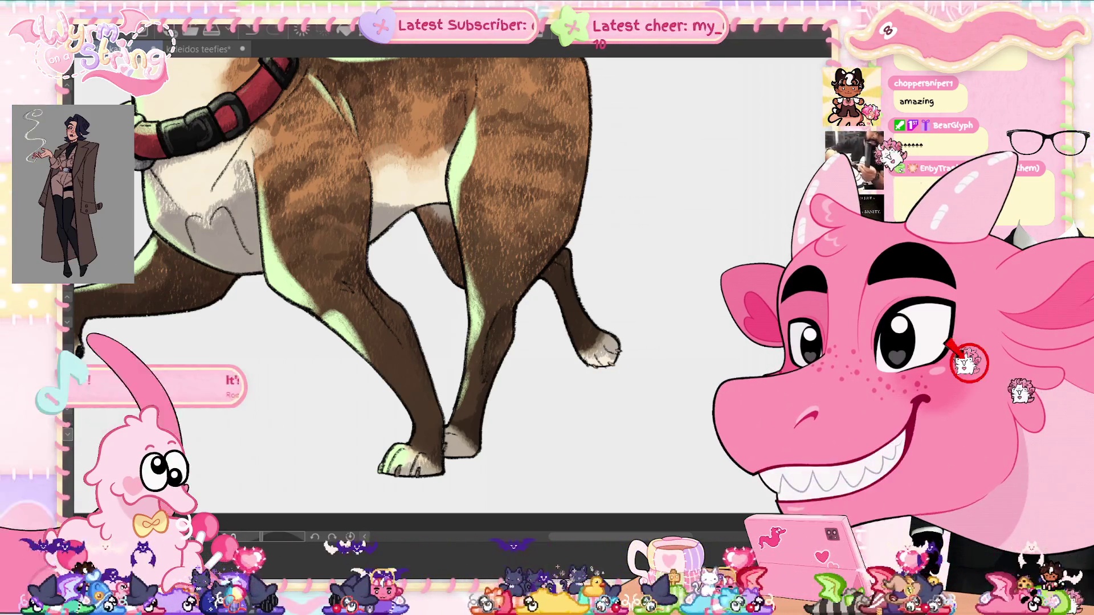
drag(588, 538, 595, 537)
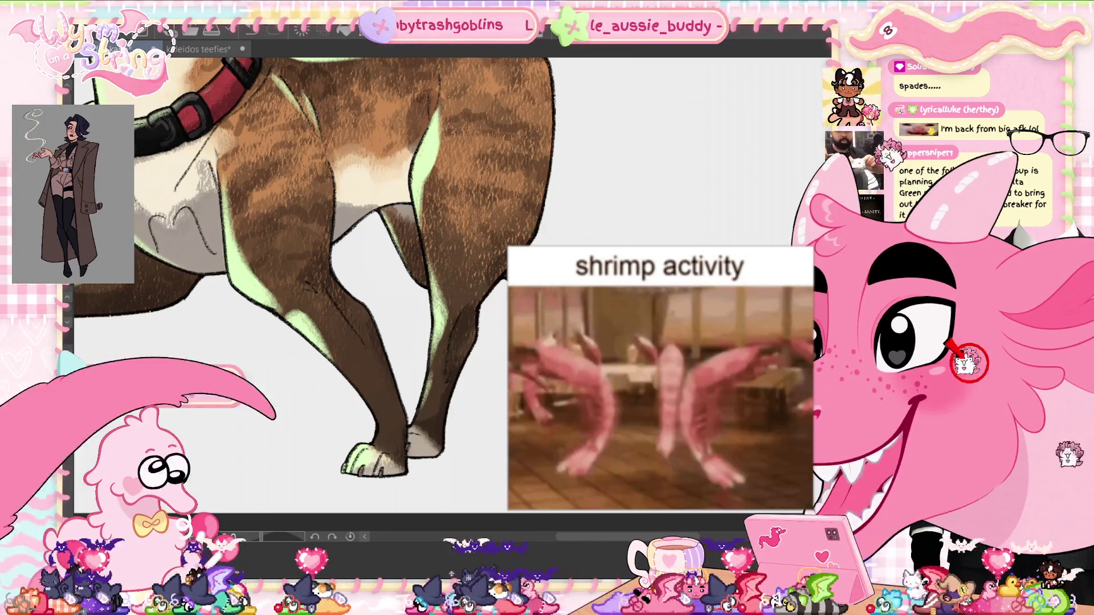
scroll(308, 285, up, 5)
scroll(595, 538, left, 5)
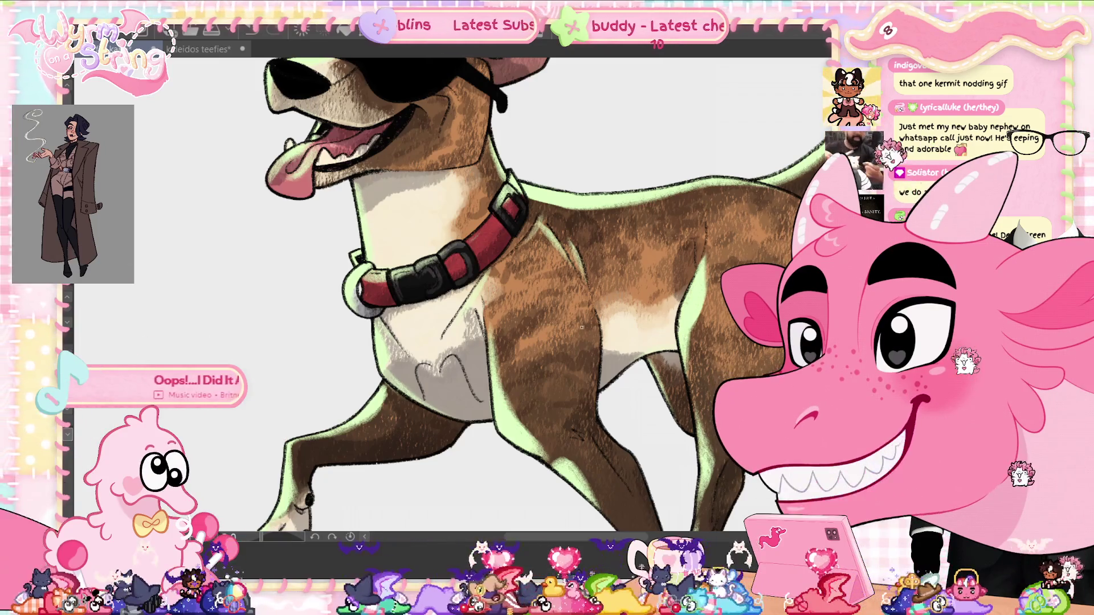
scroll(581, 327, down, 3)
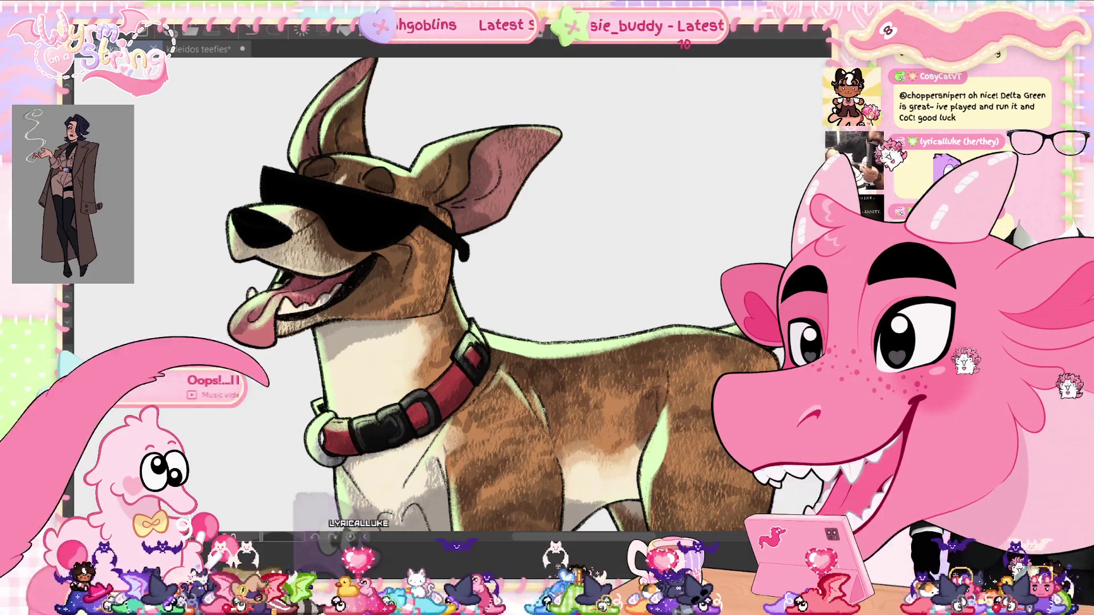
drag(456, 285, 505, 353)
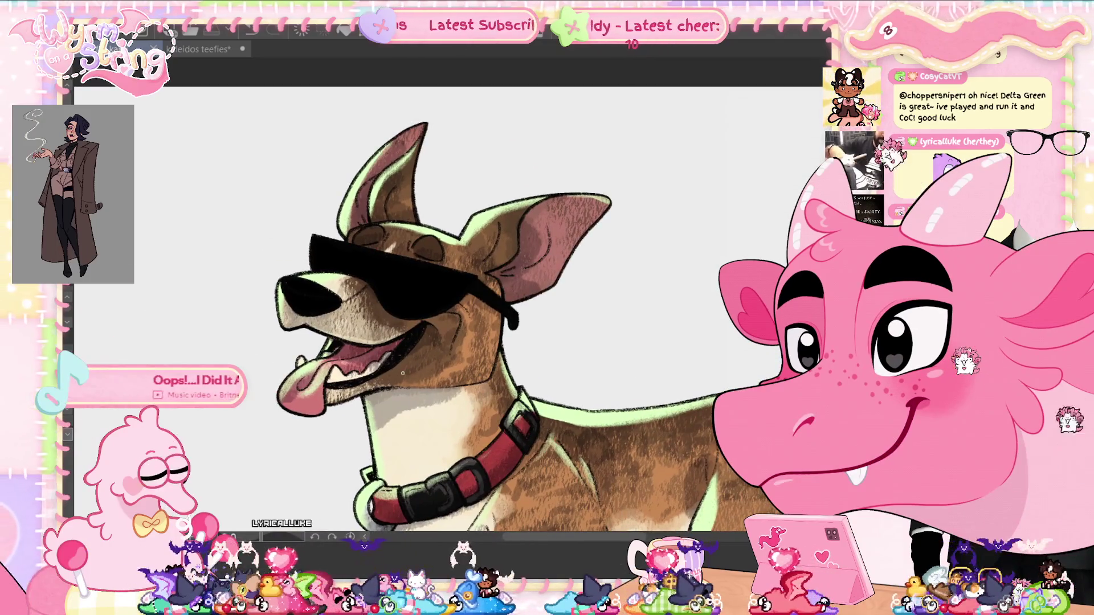
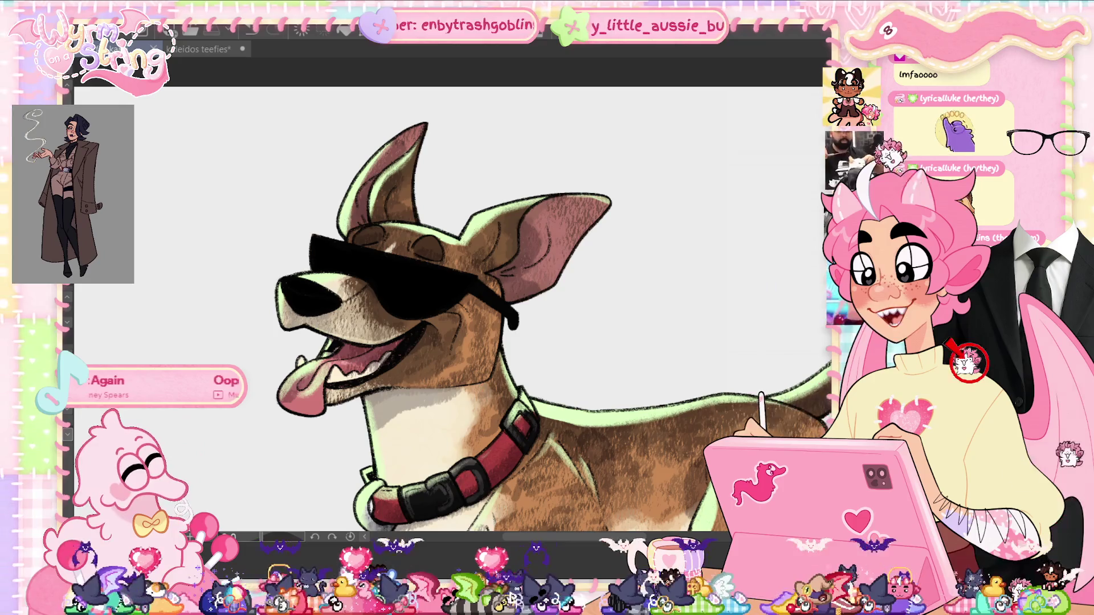
- Zoom in on the dog's head and paint a pale highlight across the top of its nose
scroll(358, 428, up, 2)
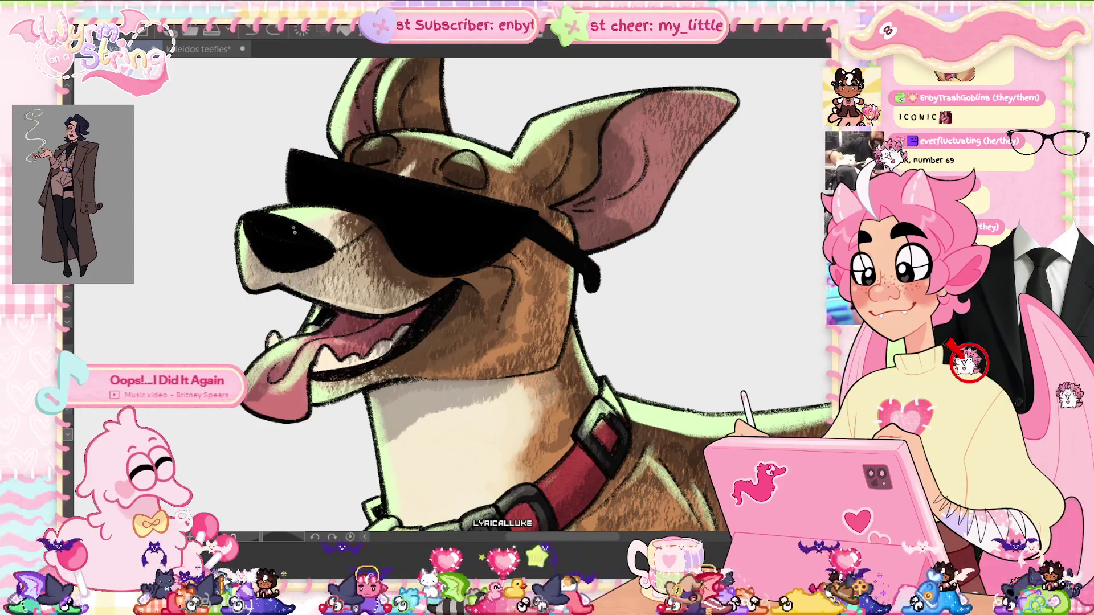
drag(251, 219, 325, 244)
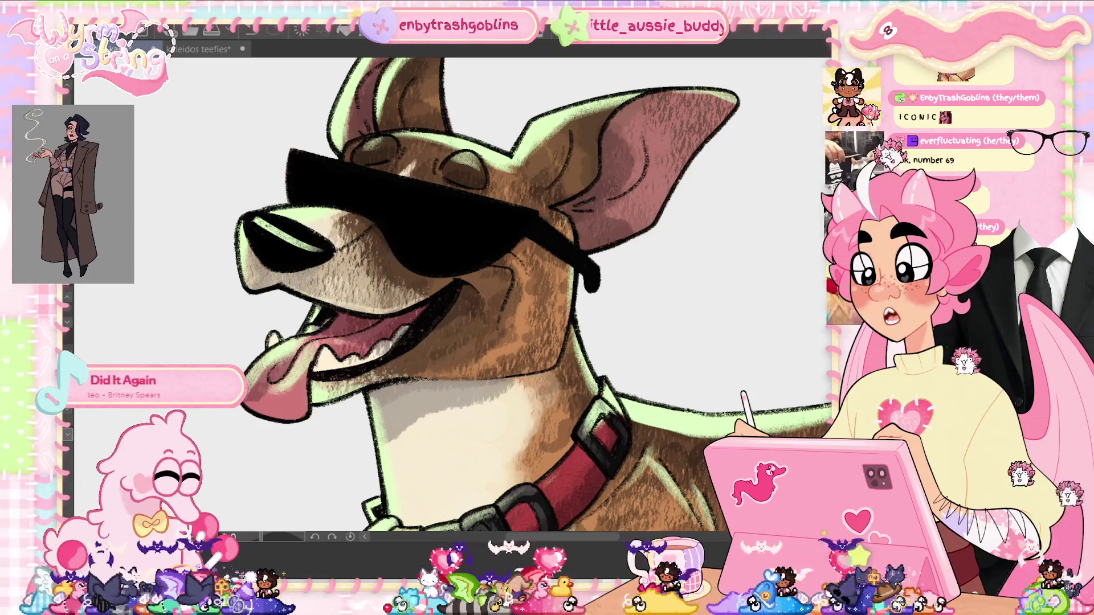
- Extend the light highlight across the nose top, then tint it grey-green
mouse_move(248, 220)
mouse_down()
mouse_move(318, 245)
mouse_move(267, 225)
mouse_move(301, 236)
mouse_up()
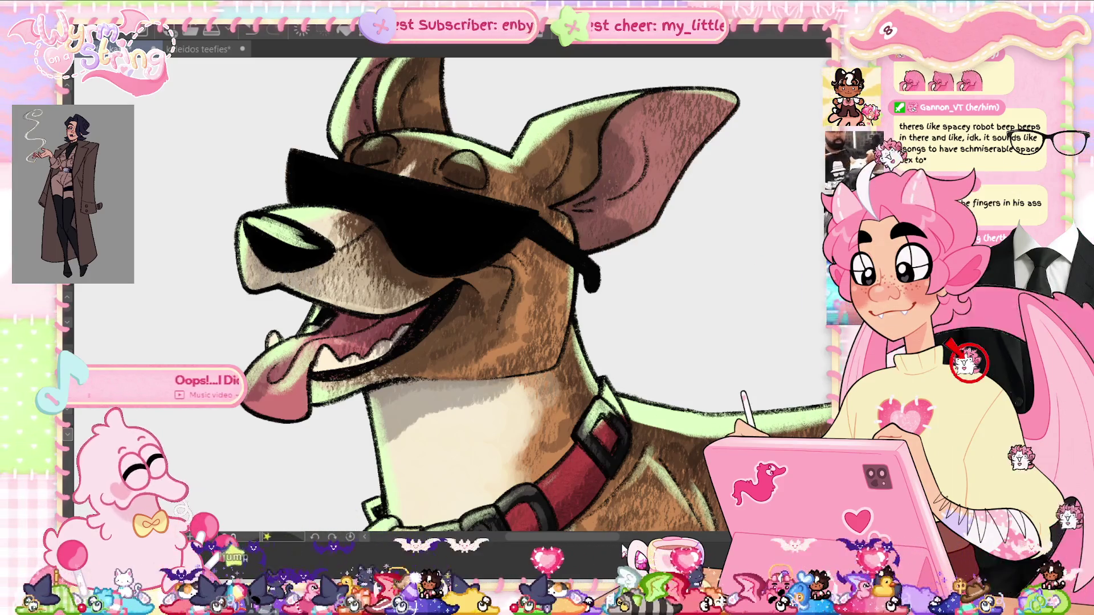
scroll(622, 242, up, 1)
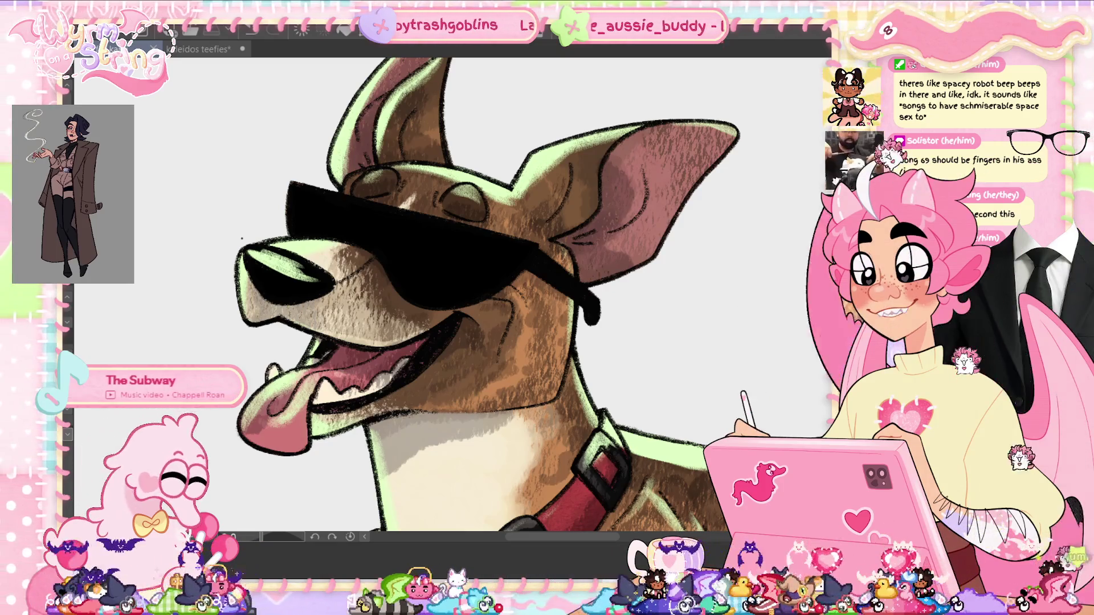
mouse_move(256, 257)
mouse_down()
mouse_move(302, 273)
mouse_move(274, 264)
mouse_up()
- Undo the last nose stroke to tone it down and fit the whole dog on screen
key(ctrl+z)
key(ctrl+0)
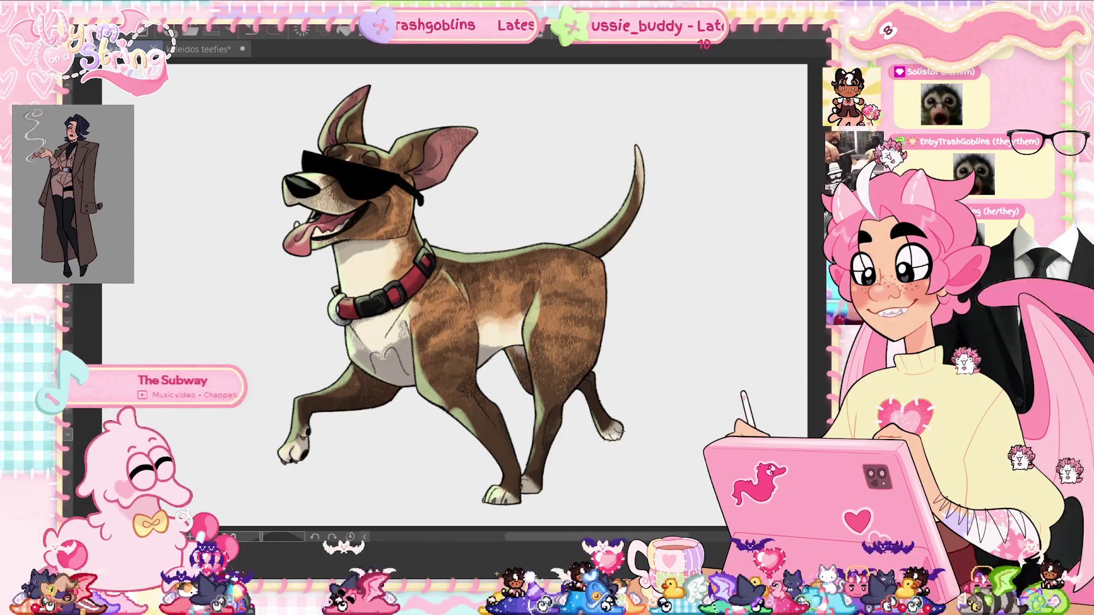
- Shift the dog's shading hue to a greenish tone with Hue/Saturation/Luminosity and apply it
key(ctrl+u)
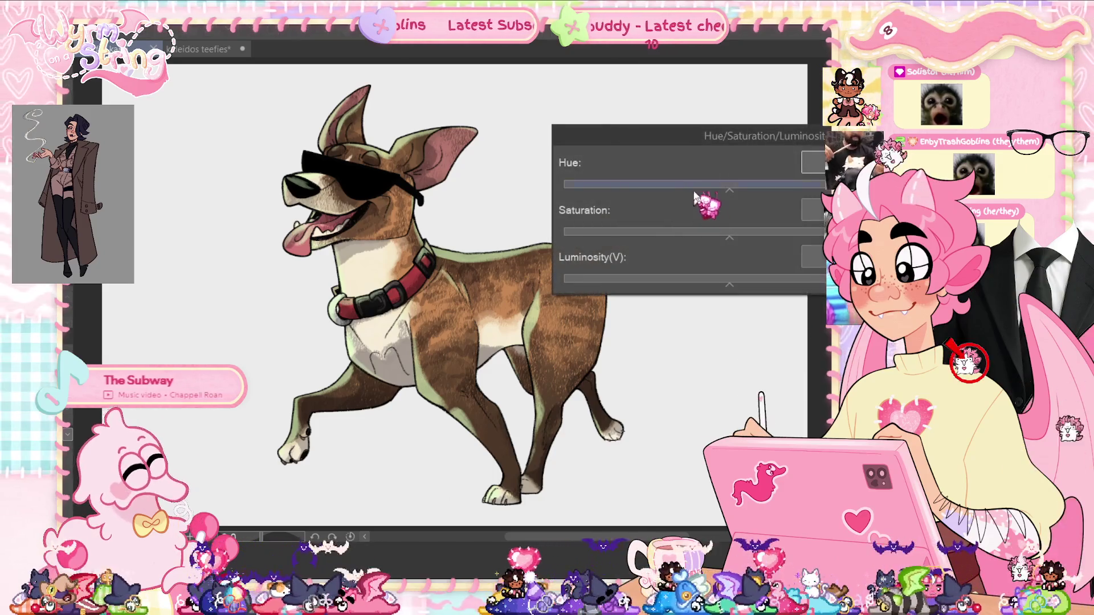
drag(686, 190, 813, 188)
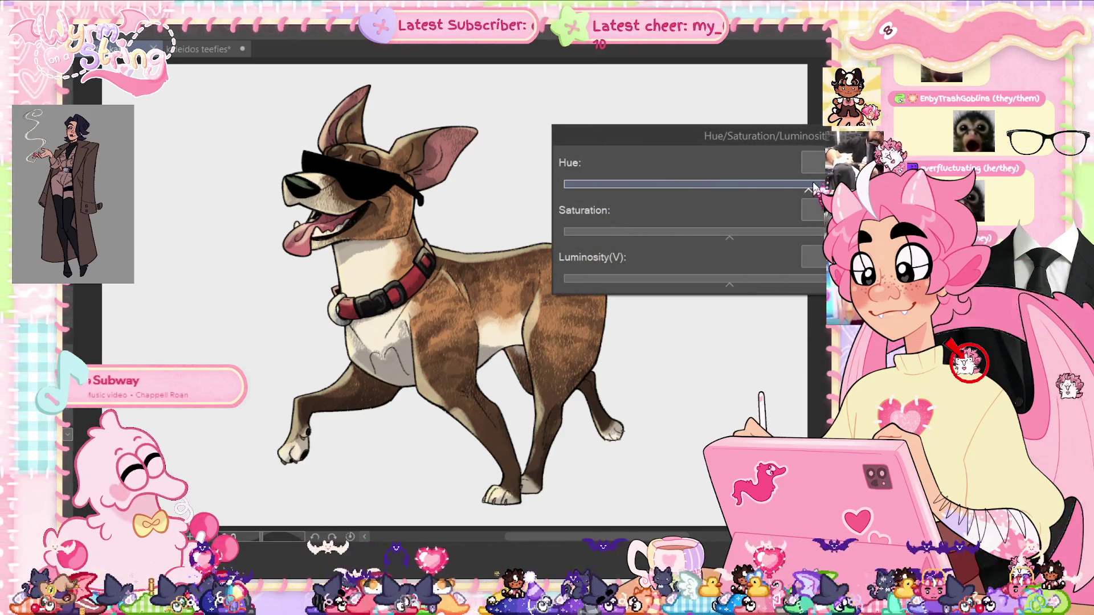
mouse_move(652, 188)
mouse_down()
mouse_move(609, 193)
mouse_move(651, 188)
mouse_up()
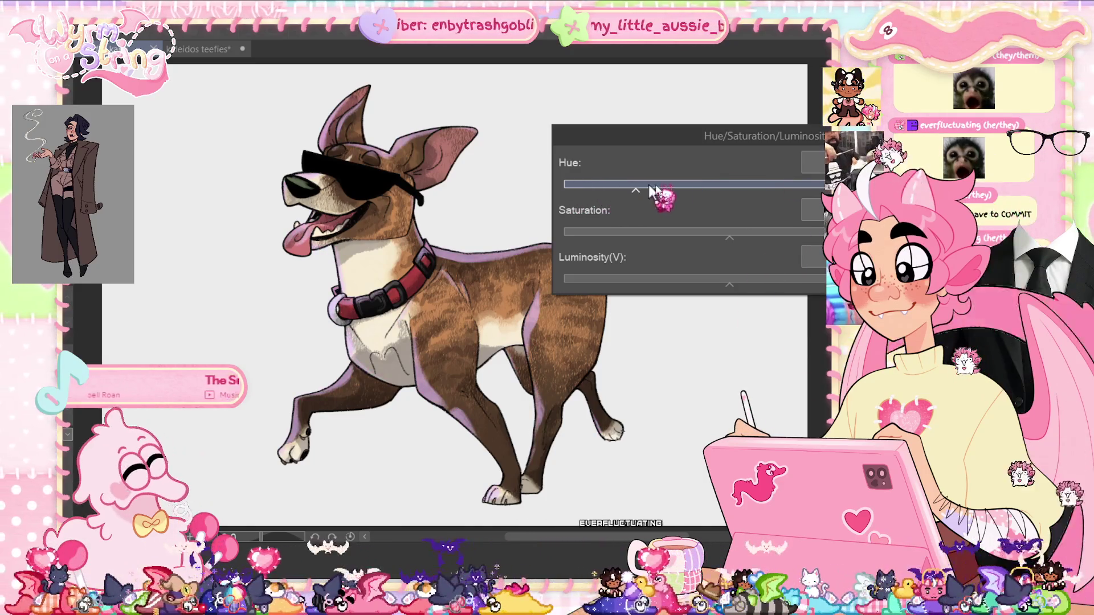
key(Return)
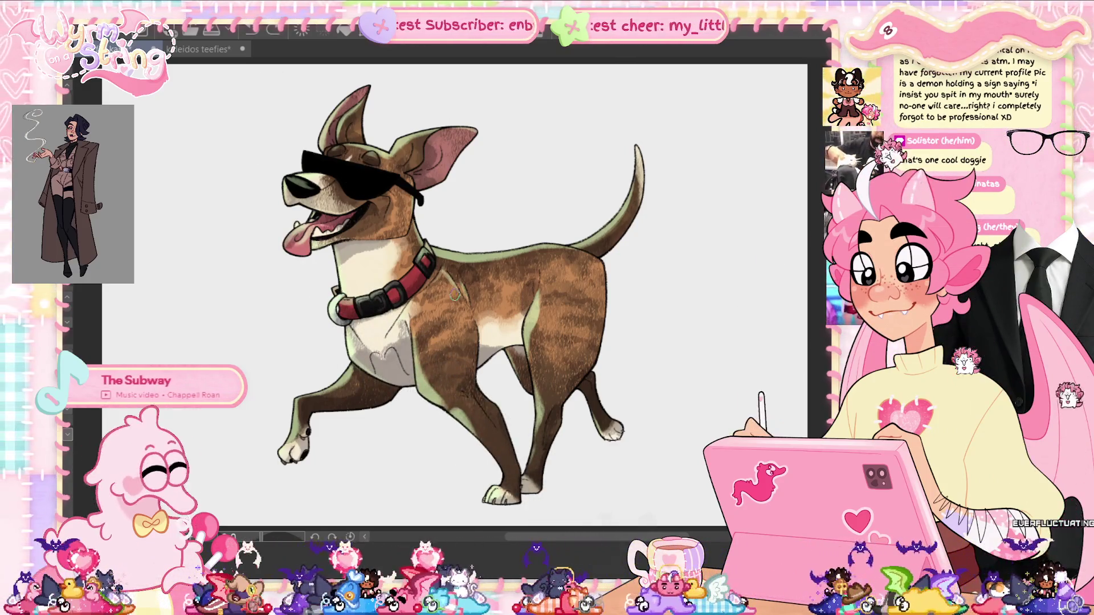
scroll(454, 294, up, 2)
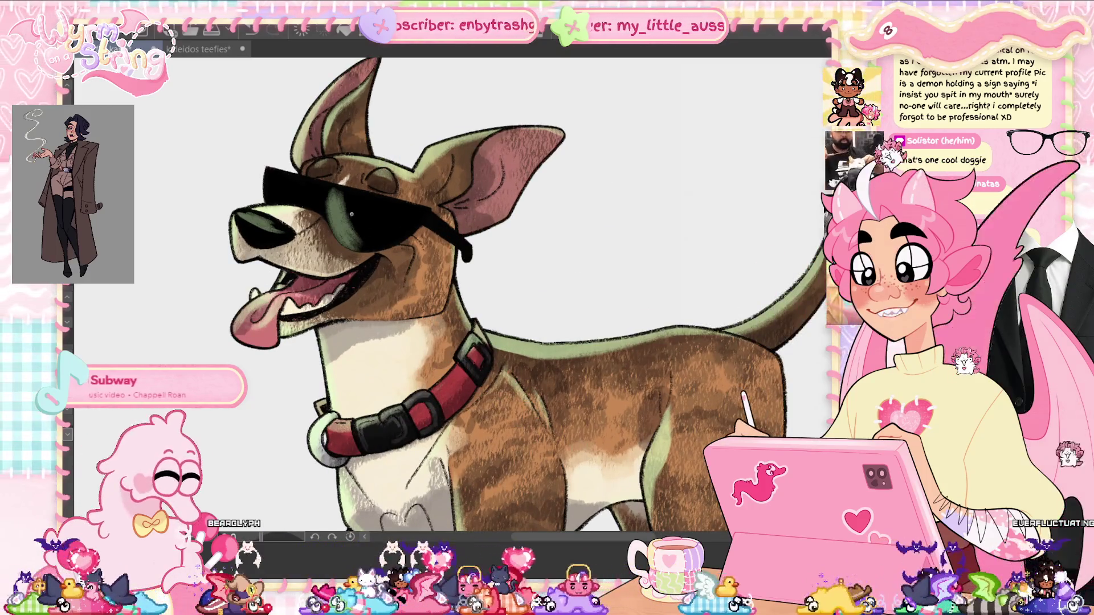
- Paint lighter green glints on both sunglasses lenses and near the right hinge
mouse_move(373, 246)
mouse_down()
mouse_move(354, 216)
mouse_move(376, 221)
mouse_up()
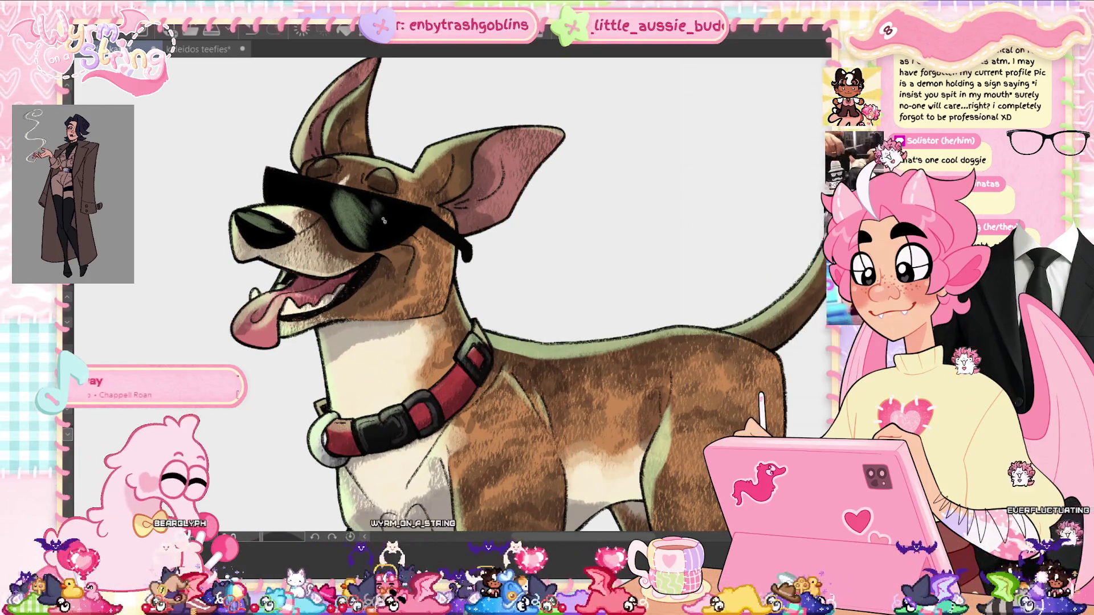
mouse_move(272, 174)
mouse_down()
mouse_move(279, 197)
mouse_move(290, 186)
mouse_up()
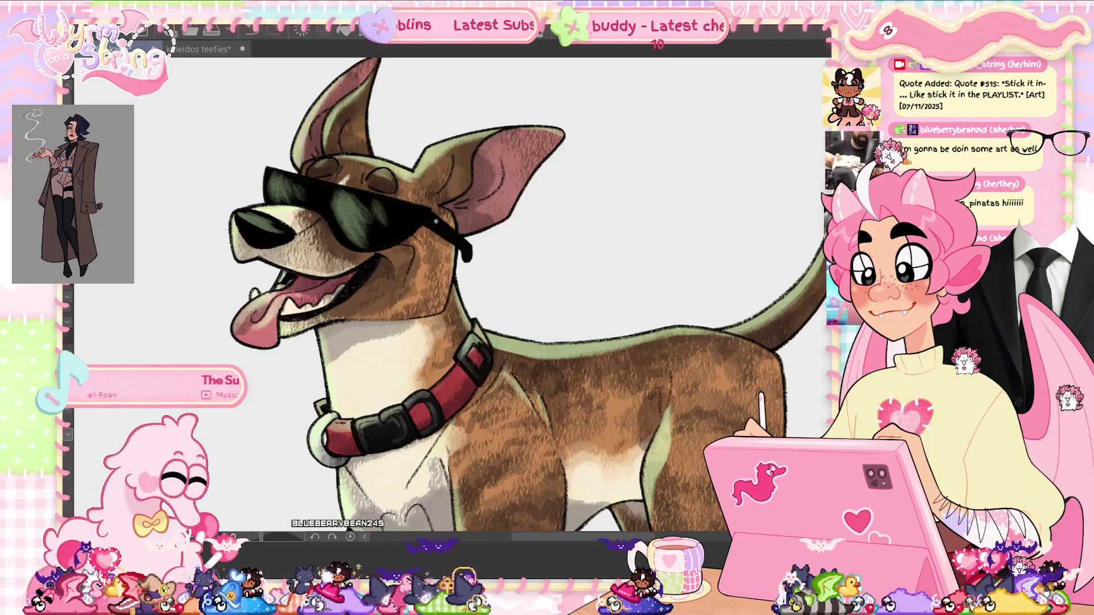
mouse_move(432, 217)
mouse_down()
mouse_move(463, 223)
mouse_move(438, 203)
mouse_up()
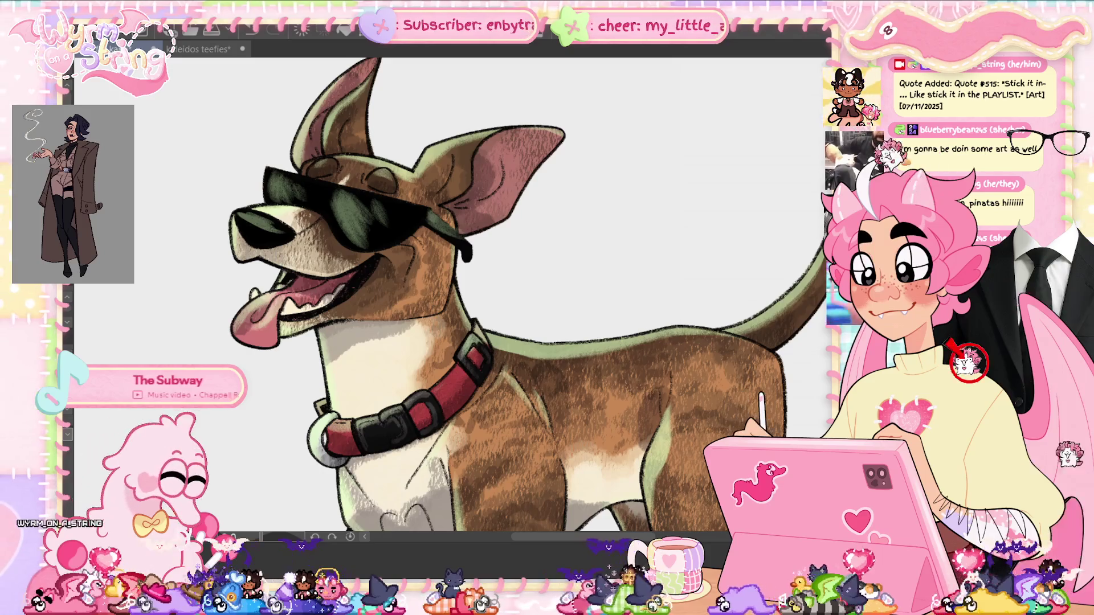